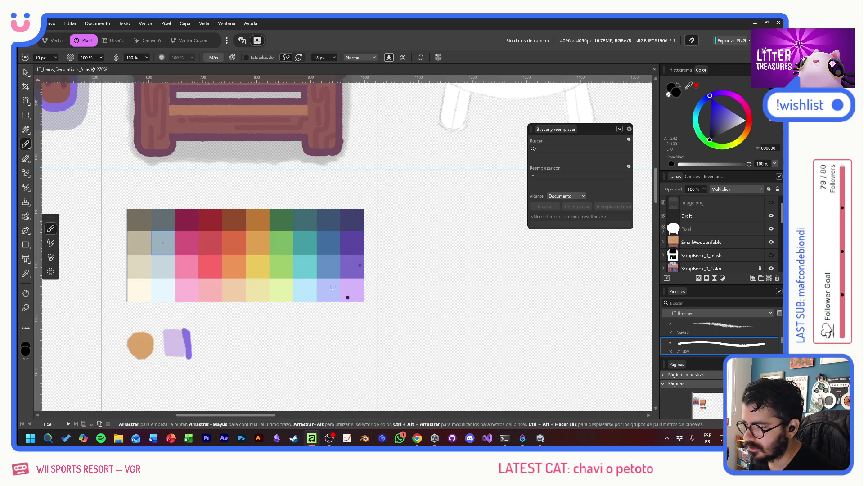
Pick the lavender palette swatch as the paint colour and try two test strokes, then undo them
{"action": "left_click", "coordinate": [171, 334], "text": "alt"}
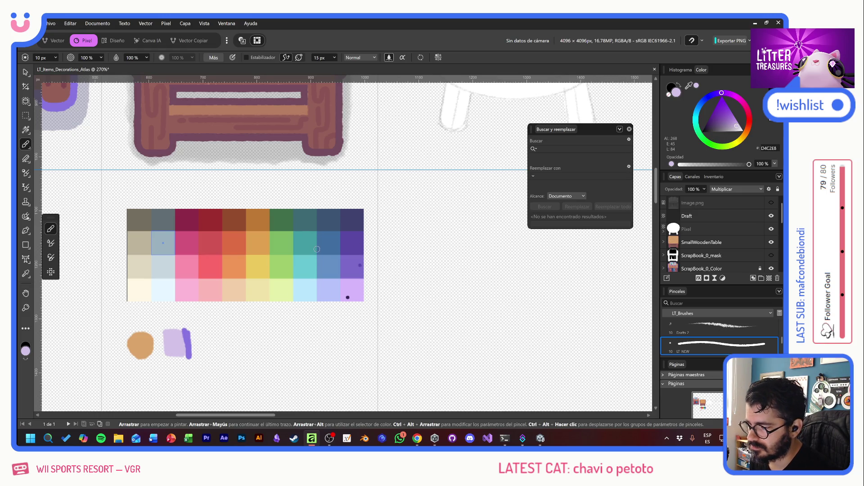
{"action": "scroll", "coordinate": [317, 249], "scroll_direction": "up", "scroll_amount": 5}
{"action": "scroll", "coordinate": [317, 249], "scroll_direction": "right", "scroll_amount": 5}
{"action": "left_click_drag", "start_coordinate": [309, 238], "coordinate": [310, 270]}
{"action": "mouse_move", "coordinate": [335, 241]}
{"action": "left_mouse_down"}
{"action": "mouse_move", "coordinate": [315, 255]}
{"action": "mouse_move", "coordinate": [327, 275]}
{"action": "left_mouse_up"}
{"action": "key", "text": "ctrl+z"}
{"action": "key", "text": "ctrl+z"}
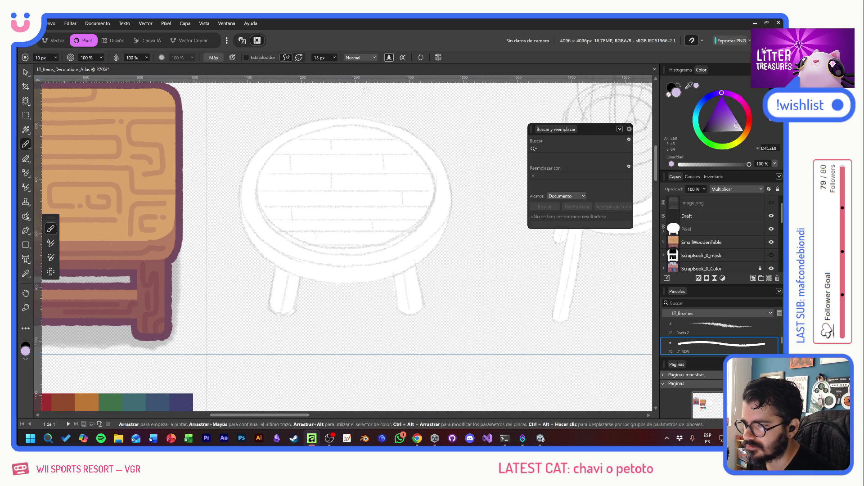
Undo a test stroke beside the stool sketch, then paint lavender along the table's lower-left rim
{"action": "mouse_move", "coordinate": [252, 189]}
{"action": "left_mouse_down"}
{"action": "mouse_move", "coordinate": [258, 232]}
{"action": "mouse_move", "coordinate": [253, 225]}
{"action": "left_mouse_up"}
{"action": "key", "text": "ctrl+z"}
{"action": "key", "text": "ctrl+z"}
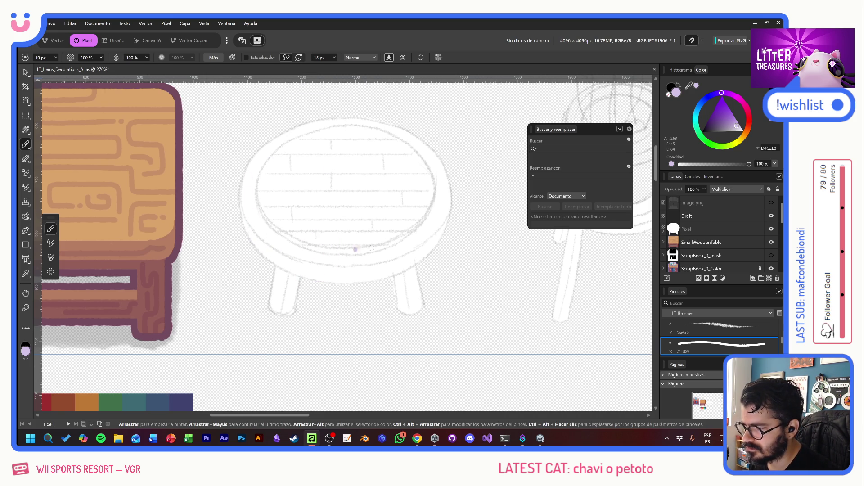
{"action": "scroll", "coordinate": [428, 241], "scroll_direction": "up", "scroll_amount": 3}
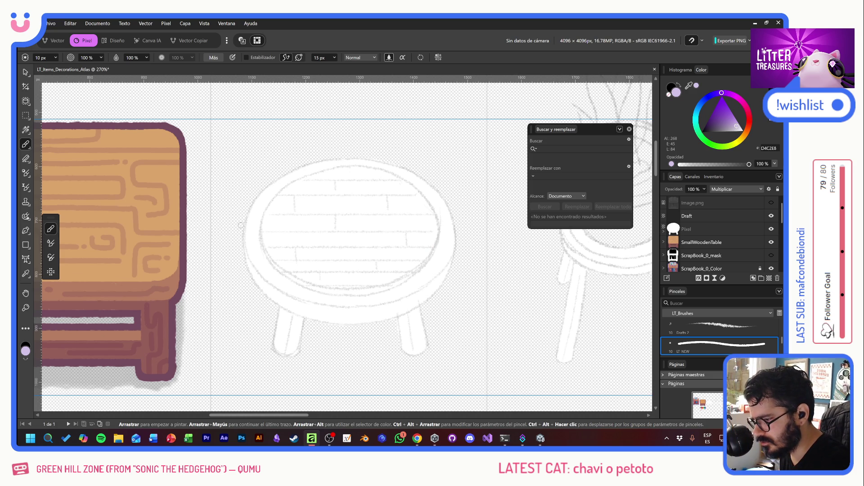
{"action": "mouse_move", "coordinate": [243, 243]}
{"action": "left_mouse_down"}
{"action": "mouse_move", "coordinate": [255, 274]}
{"action": "mouse_move", "coordinate": [287, 300]}
{"action": "left_mouse_up"}
Paint lavender along the table's lower rim, left and right, and down the front-left leg
{"action": "mouse_move", "coordinate": [254, 275]}
{"action": "left_mouse_down"}
{"action": "mouse_move", "coordinate": [295, 322]}
{"action": "mouse_move", "coordinate": [294, 338]}
{"action": "mouse_move", "coordinate": [281, 345]}
{"action": "mouse_move", "coordinate": [288, 354]}
{"action": "mouse_move", "coordinate": [271, 350]}
{"action": "left_mouse_up"}
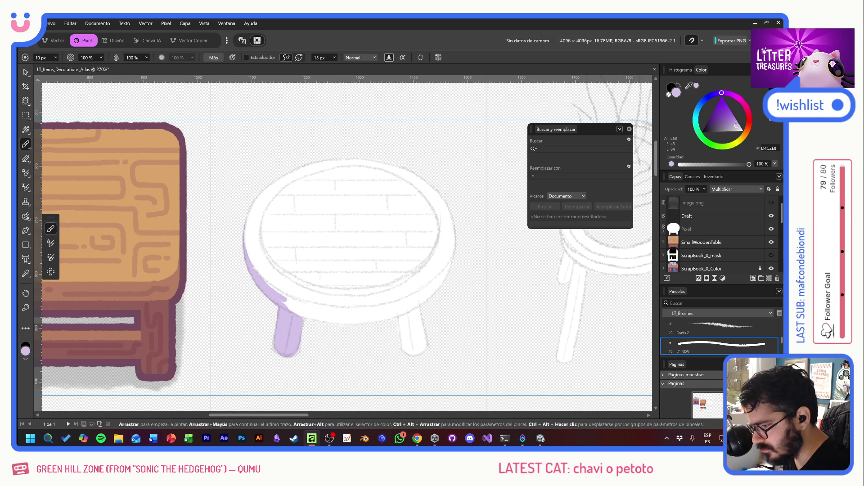
{"action": "mouse_move", "coordinate": [247, 250]}
{"action": "left_mouse_down"}
{"action": "mouse_move", "coordinate": [259, 273]}
{"action": "mouse_move", "coordinate": [297, 302]}
{"action": "mouse_move", "coordinate": [362, 312]}
{"action": "mouse_move", "coordinate": [293, 311]}
{"action": "mouse_move", "coordinate": [350, 329]}
{"action": "left_mouse_up"}
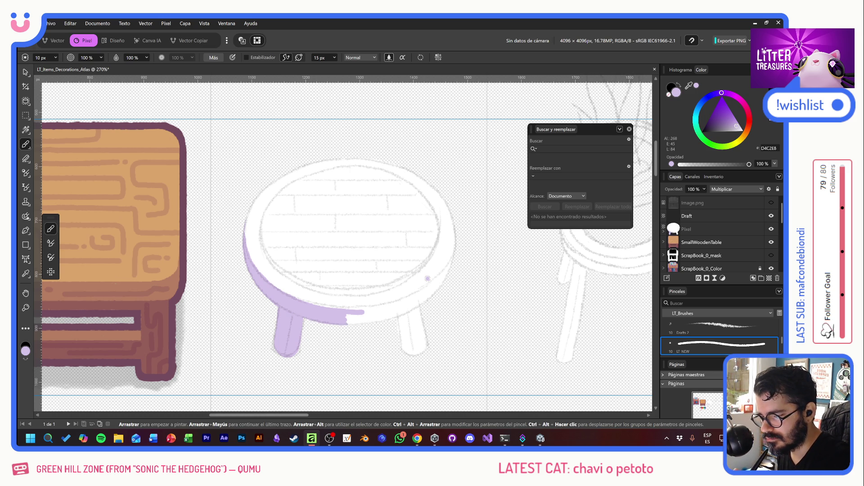
{"action": "scroll", "coordinate": [427, 278], "scroll_direction": "up", "scroll_amount": 2}
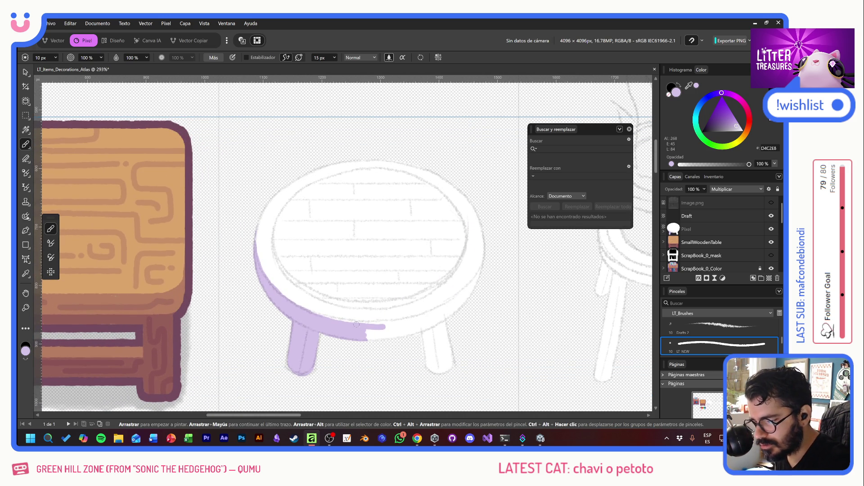
{"action": "mouse_move", "coordinate": [378, 325]}
{"action": "left_mouse_down"}
{"action": "mouse_move", "coordinate": [457, 301]}
{"action": "mouse_move", "coordinate": [488, 262]}
{"action": "left_mouse_up"}
{"action": "left_click", "coordinate": [464, 275]}
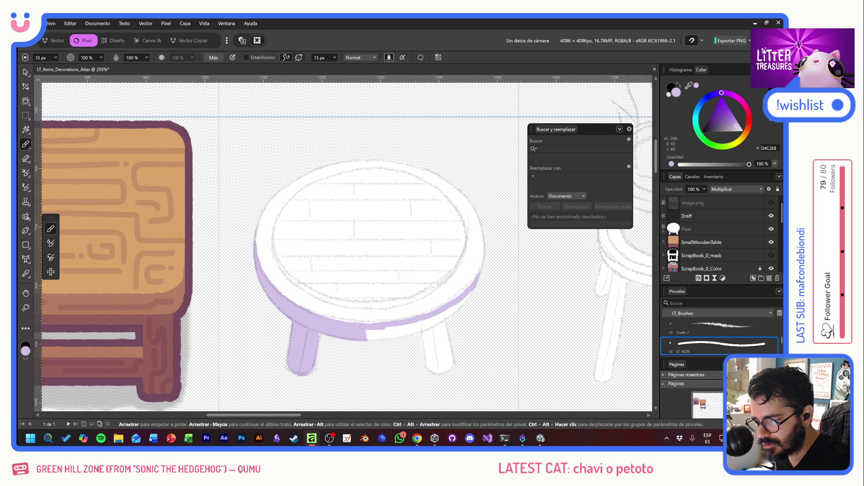
{"action": "left_click_drag", "start_coordinate": [406, 319], "coordinate": [461, 294]}
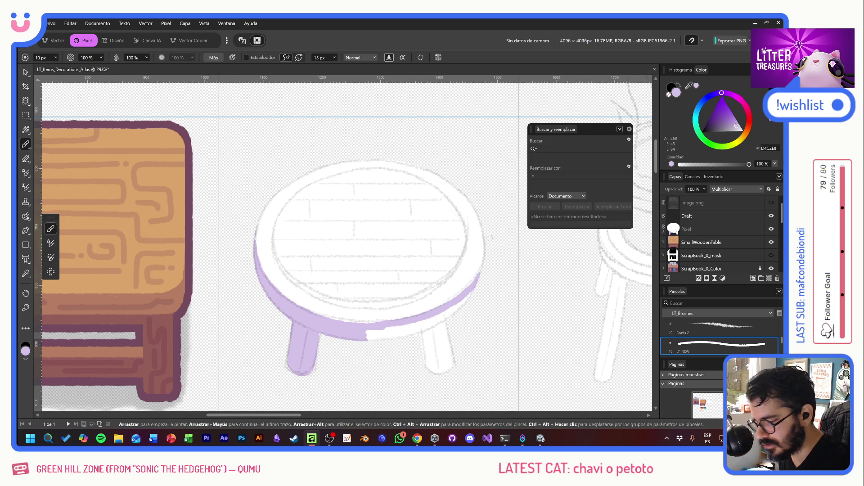
{"action": "left_click_drag", "start_coordinate": [329, 319], "coordinate": [353, 326]}
{"action": "left_click_drag", "start_coordinate": [297, 307], "coordinate": [370, 324]}
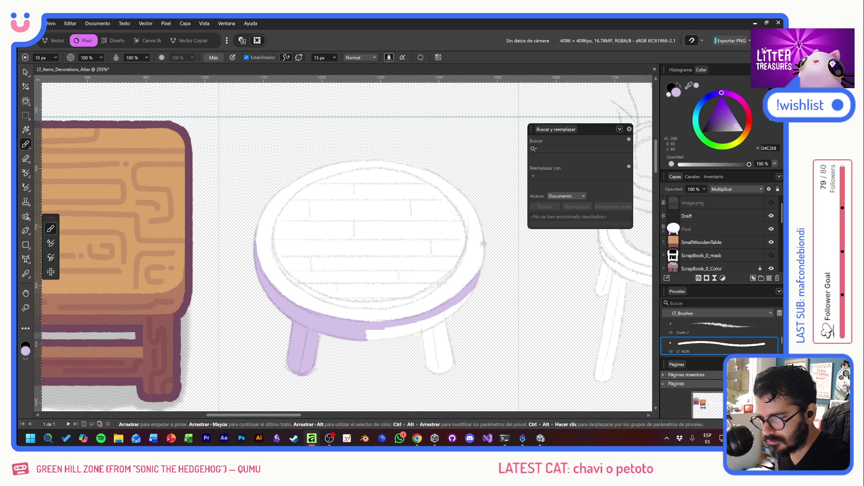
With Estabilizador off, paint the right leg and fill gaps along the rim and right edge
{"action": "left_click", "coordinate": [247, 57]}
{"action": "left_click_drag", "start_coordinate": [365, 334], "coordinate": [395, 333]}
{"action": "mouse_move", "coordinate": [423, 329]}
{"action": "left_mouse_down"}
{"action": "mouse_move", "coordinate": [425, 367]}
{"action": "mouse_move", "coordinate": [428, 328]}
{"action": "mouse_move", "coordinate": [439, 373]}
{"action": "mouse_move", "coordinate": [444, 344]}
{"action": "mouse_move", "coordinate": [452, 358]}
{"action": "left_mouse_up"}
{"action": "left_click_drag", "start_coordinate": [390, 340], "coordinate": [462, 301]}
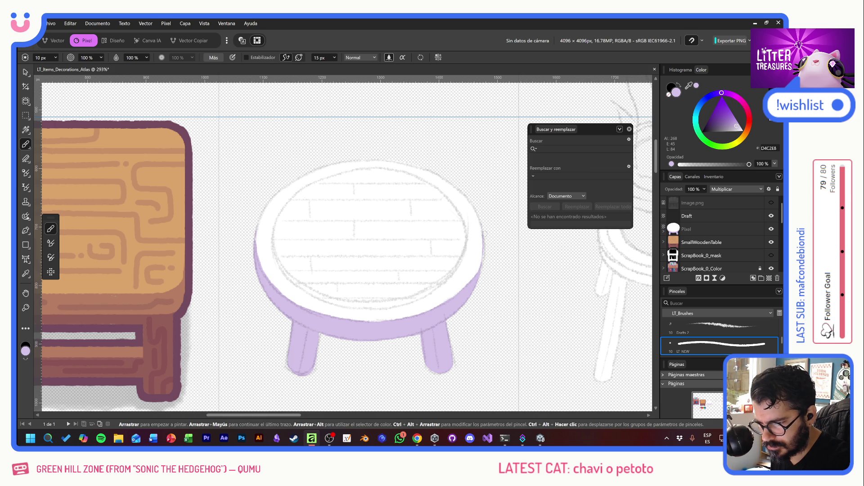
{"action": "left_click_drag", "start_coordinate": [484, 243], "coordinate": [487, 234]}
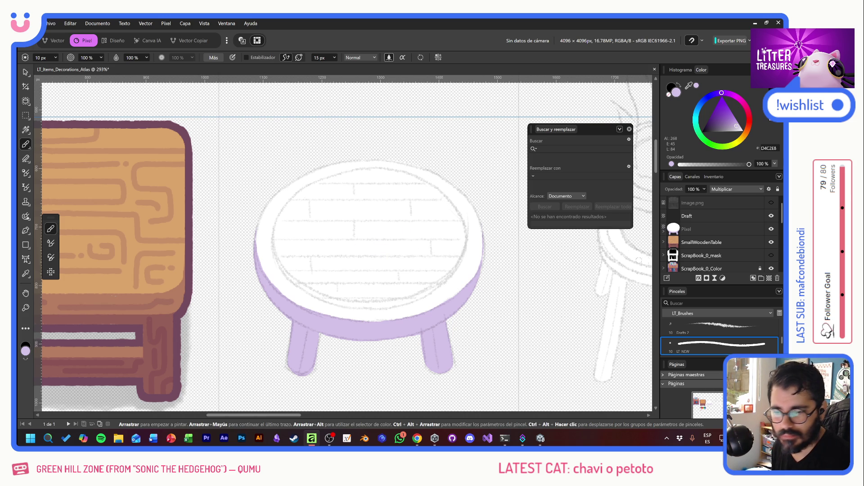
Add a new Pixel layer for shading and set its blend mode to Multiplicar
{"action": "left_click", "coordinate": [664, 231]}
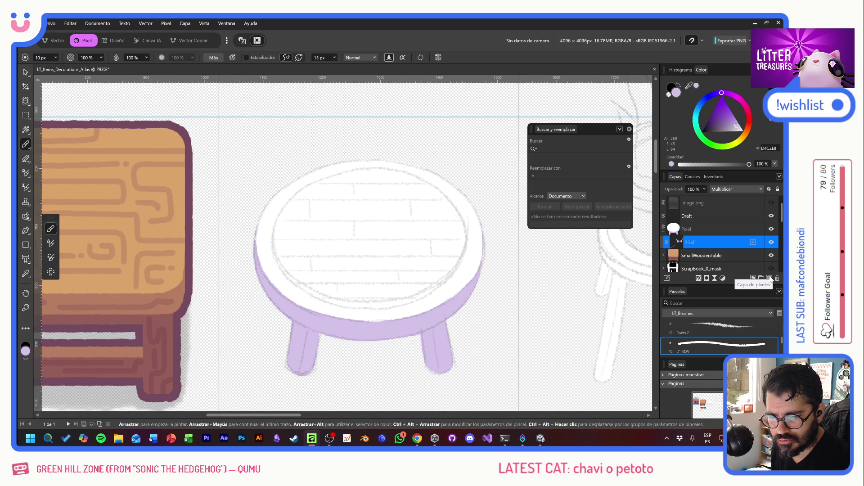
{"action": "left_click", "coordinate": [766, 277]}
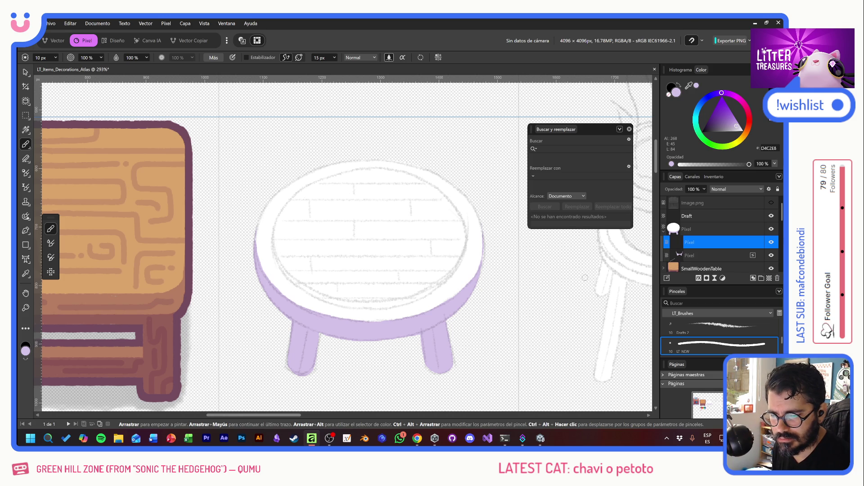
{"action": "left_click", "coordinate": [526, 269]}
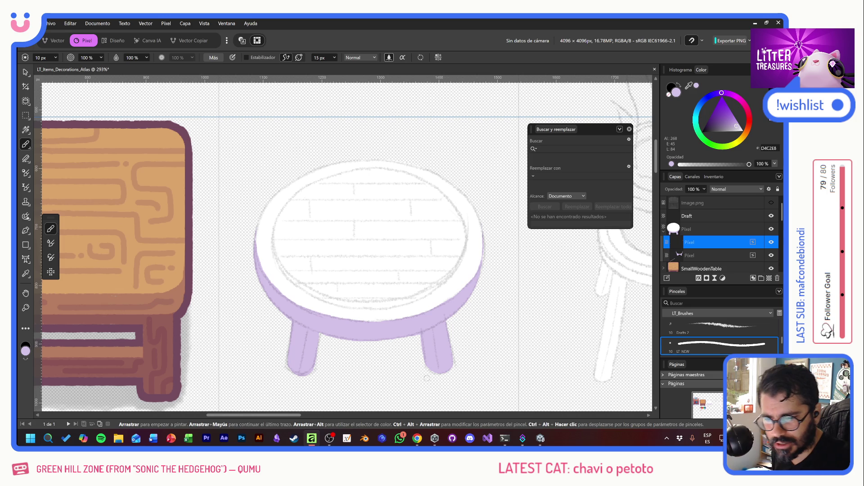
{"action": "left_click", "coordinate": [726, 190]}
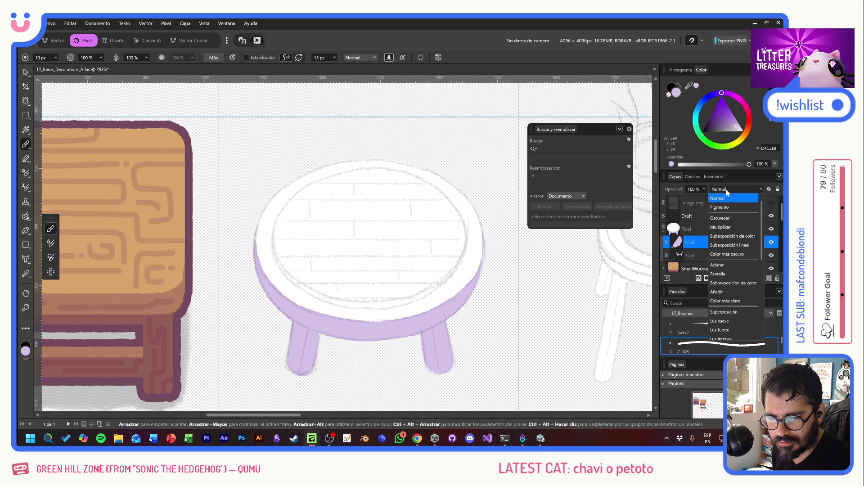
{"action": "left_click", "coordinate": [727, 226]}
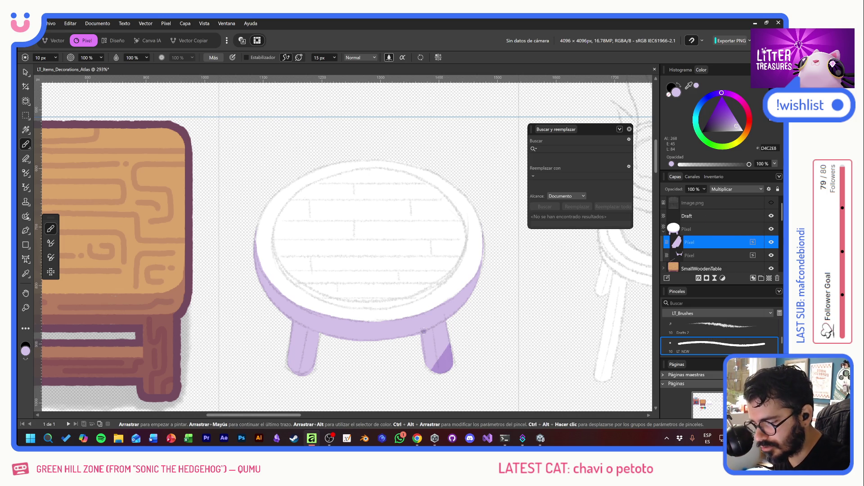
Shade the right and left front legs darker purple on the multiply layer
{"action": "mouse_move", "coordinate": [446, 346]}
{"action": "left_mouse_down"}
{"action": "mouse_move", "coordinate": [429, 373]}
{"action": "mouse_move", "coordinate": [441, 342]}
{"action": "mouse_move", "coordinate": [432, 353]}
{"action": "mouse_move", "coordinate": [422, 338]}
{"action": "left_mouse_up"}
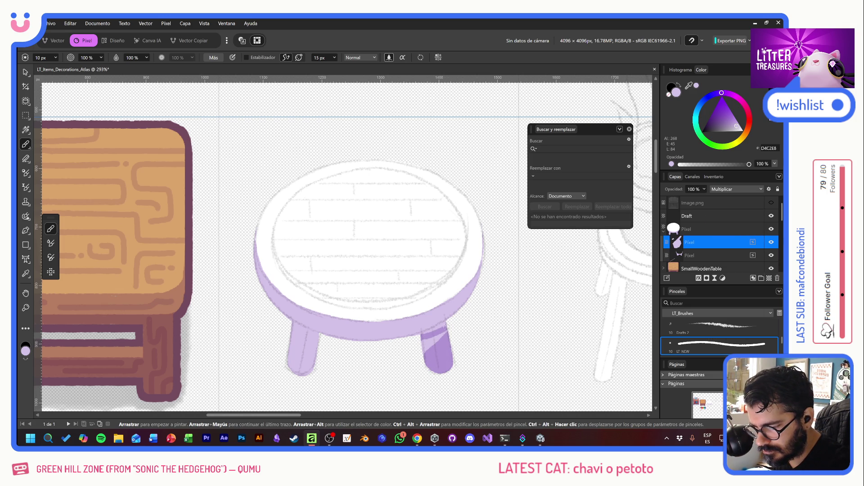
{"action": "left_click_drag", "start_coordinate": [424, 336], "coordinate": [446, 325]}
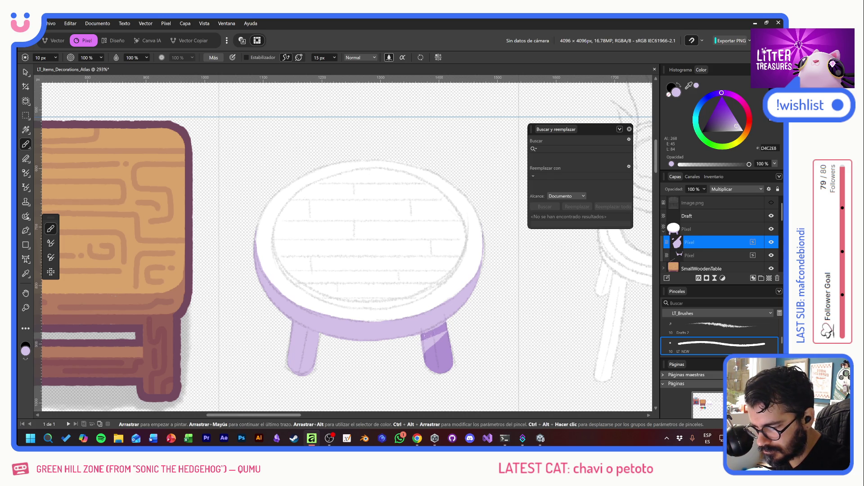
{"action": "mouse_move", "coordinate": [425, 341]}
{"action": "left_mouse_down"}
{"action": "mouse_move", "coordinate": [426, 350]}
{"action": "mouse_move", "coordinate": [440, 341]}
{"action": "left_mouse_up"}
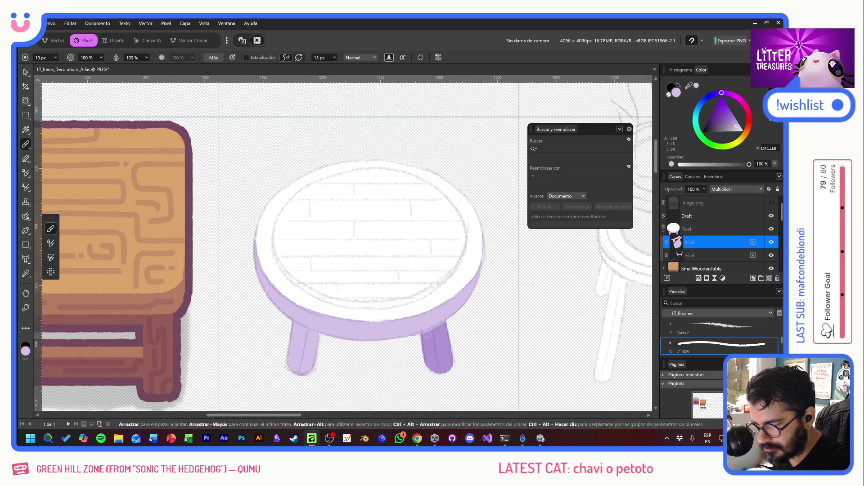
{"action": "mouse_move", "coordinate": [295, 363]}
{"action": "left_mouse_down"}
{"action": "mouse_move", "coordinate": [310, 342]}
{"action": "mouse_move", "coordinate": [288, 333]}
{"action": "mouse_move", "coordinate": [292, 325]}
{"action": "mouse_move", "coordinate": [323, 338]}
{"action": "mouse_move", "coordinate": [287, 323]}
{"action": "mouse_move", "coordinate": [317, 339]}
{"action": "mouse_move", "coordinate": [294, 336]}
{"action": "left_mouse_up"}
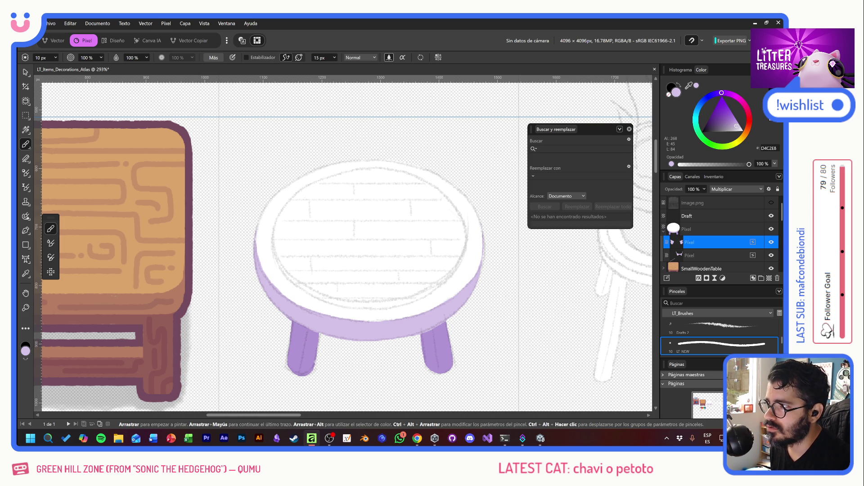
{"action": "left_click", "coordinate": [429, 279]}
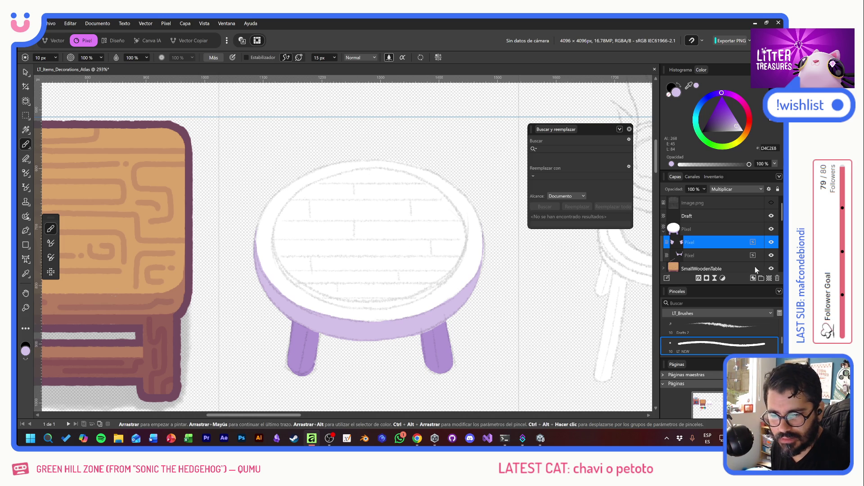
Add another Pixel layer set to Multiplicar
{"action": "left_click", "coordinate": [769, 278]}
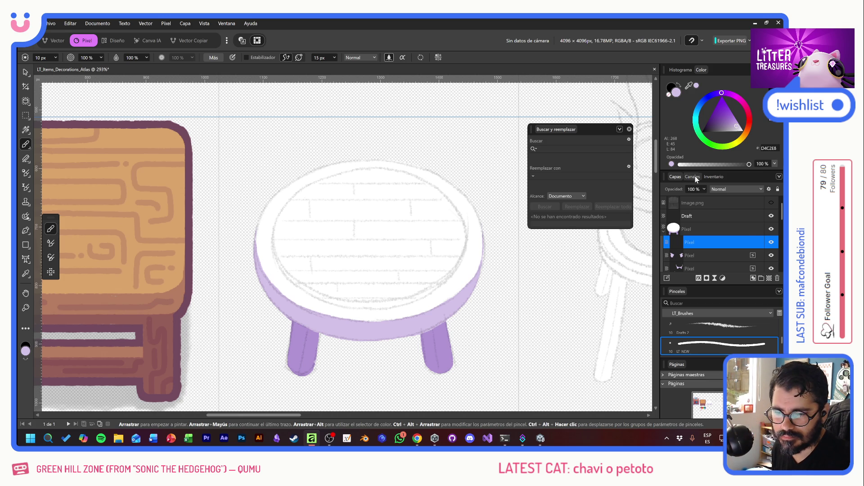
{"action": "left_click", "coordinate": [717, 190]}
{"action": "left_click", "coordinate": [725, 227]}
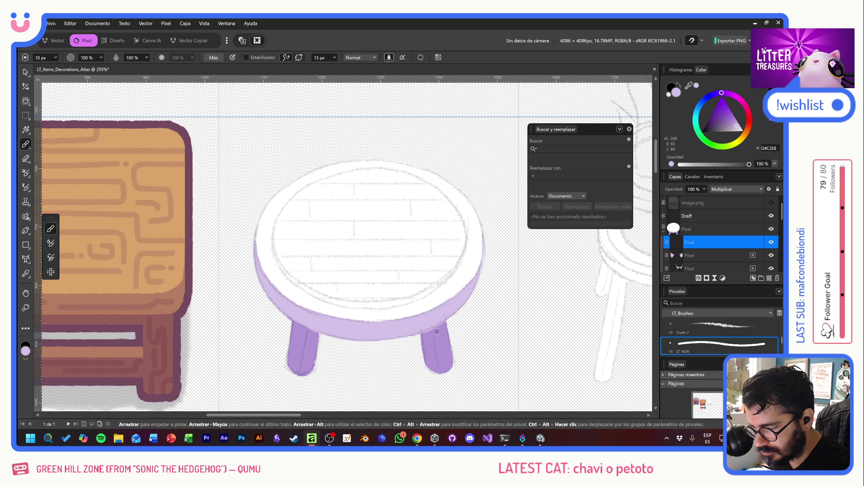
Brush darker shadow strokes down both table legs, then switch to Unity
{"action": "mouse_move", "coordinate": [420, 336]}
{"action": "left_mouse_down"}
{"action": "mouse_move", "coordinate": [432, 334]}
{"action": "mouse_move", "coordinate": [438, 370]}
{"action": "mouse_move", "coordinate": [450, 372]}
{"action": "mouse_move", "coordinate": [428, 360]}
{"action": "mouse_move", "coordinate": [425, 370]}
{"action": "mouse_move", "coordinate": [431, 335]}
{"action": "mouse_move", "coordinate": [437, 367]}
{"action": "left_mouse_up"}
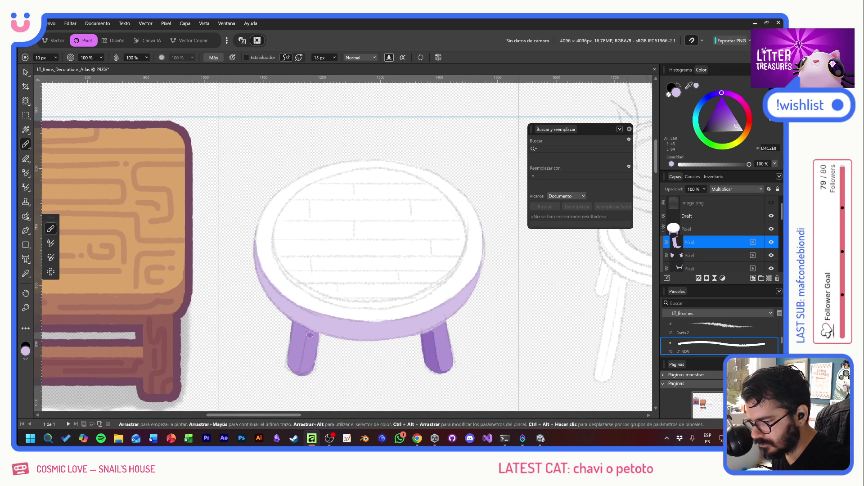
{"action": "mouse_move", "coordinate": [310, 334]}
{"action": "left_mouse_down"}
{"action": "mouse_move", "coordinate": [300, 373]}
{"action": "mouse_move", "coordinate": [287, 371]}
{"action": "left_mouse_up"}
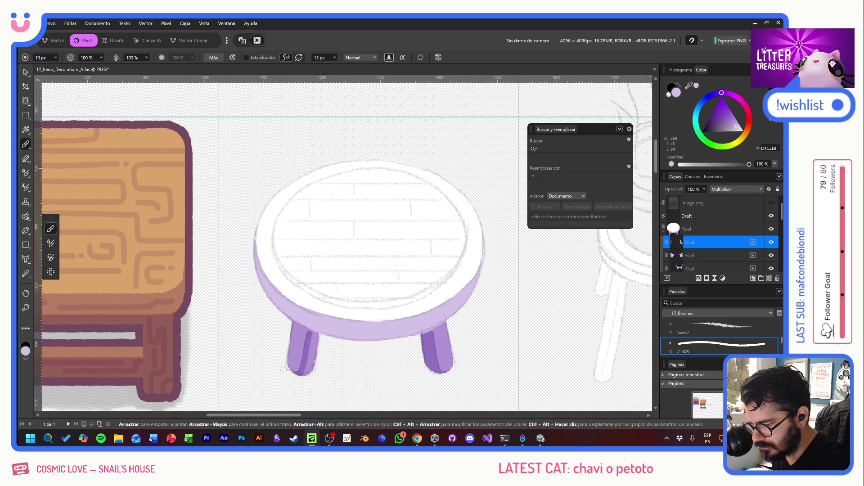
{"action": "mouse_move", "coordinate": [309, 333]}
{"action": "left_mouse_down"}
{"action": "mouse_move", "coordinate": [319, 338]}
{"action": "mouse_move", "coordinate": [315, 360]}
{"action": "mouse_move", "coordinate": [300, 378]}
{"action": "left_mouse_up"}
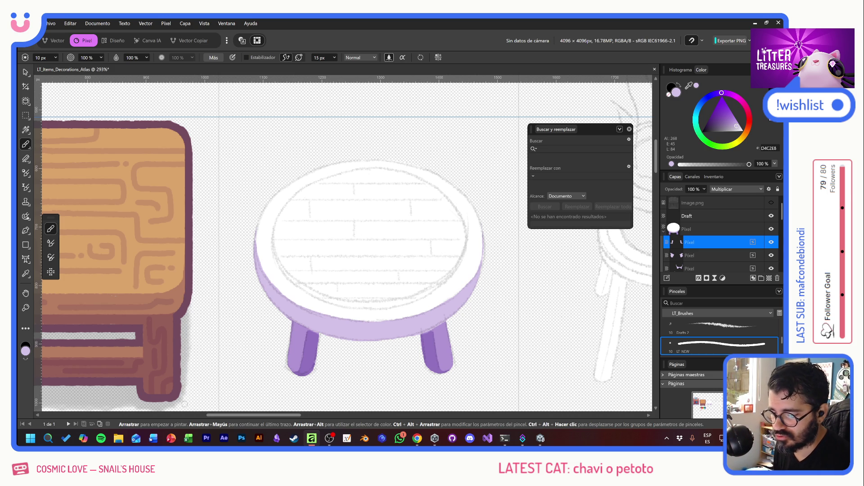
{"action": "key", "text": "alt+Tab"}
{"action": "key", "text": "alt+Tab"}
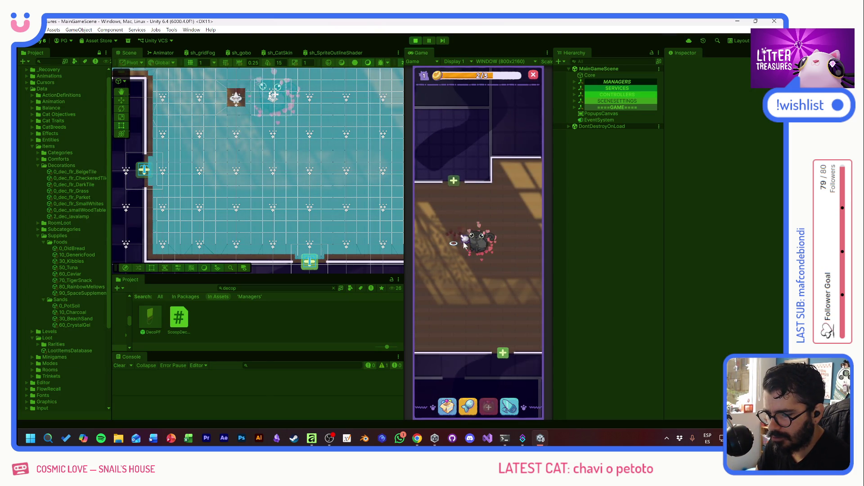
Place a decoration item from the inventory into the room
{"action": "left_click", "coordinate": [448, 407]}
{"action": "left_click", "coordinate": [434, 283]}
{"action": "left_click", "coordinate": [448, 202]}
{"action": "left_click", "coordinate": [464, 299]}
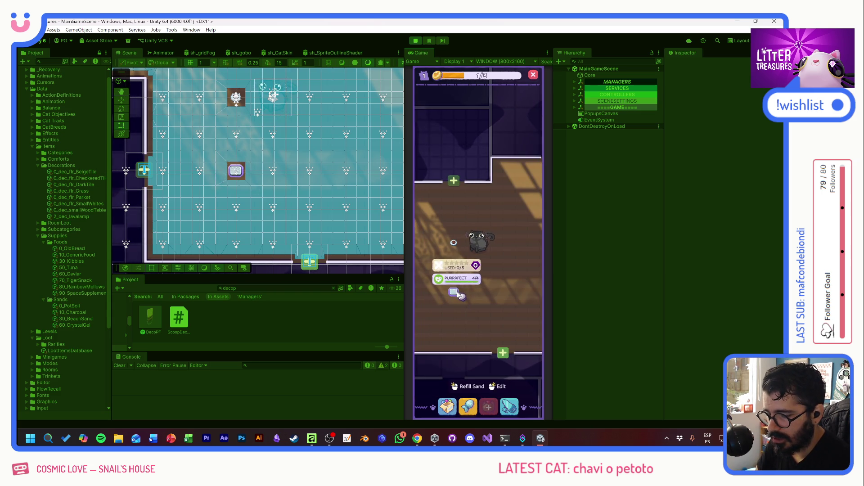
Pan and zoom around the room, then drag the purple litter item to the black cat
{"action": "scroll", "coordinate": [501, 299], "scroll_direction": "up", "scroll_amount": 2}
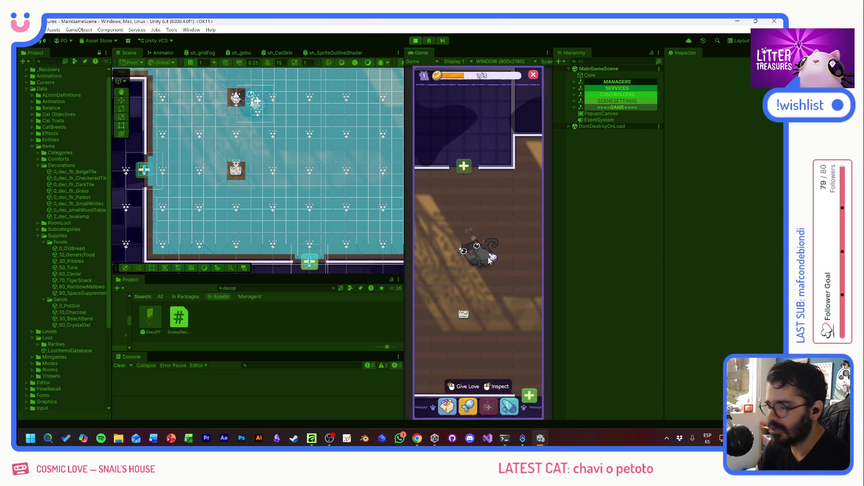
{"action": "left_click_drag", "start_coordinate": [494, 292], "coordinate": [494, 278]}
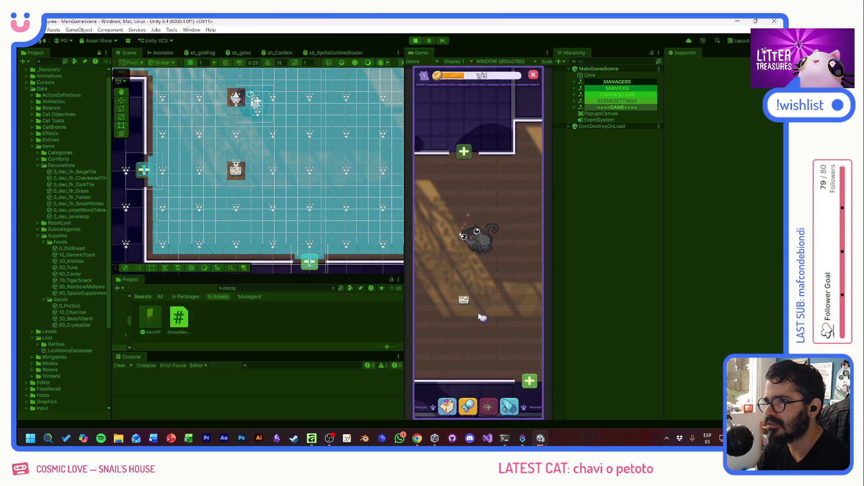
{"action": "scroll", "coordinate": [491, 325], "scroll_direction": "down", "scroll_amount": 3}
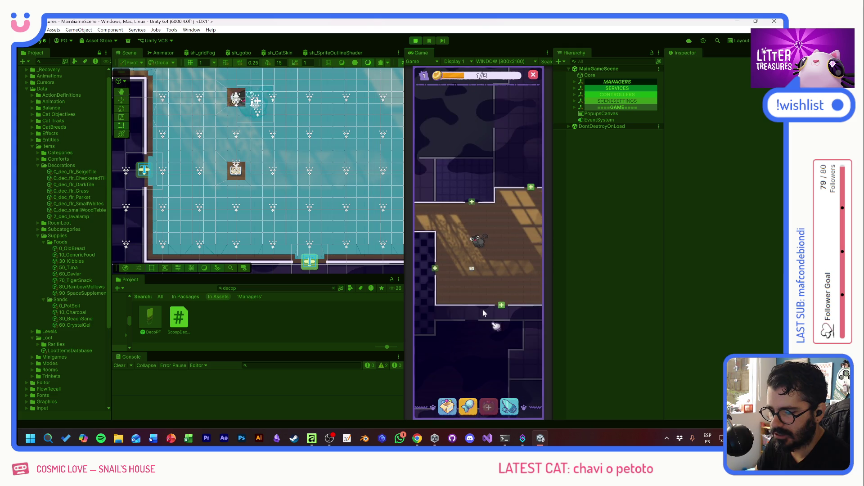
{"action": "mouse_move", "coordinate": [493, 326]}
{"action": "left_mouse_down"}
{"action": "mouse_move", "coordinate": [546, 256]}
{"action": "mouse_move", "coordinate": [443, 216]}
{"action": "mouse_move", "coordinate": [391, 216]}
{"action": "mouse_move", "coordinate": [470, 148]}
{"action": "mouse_move", "coordinate": [501, 156]}
{"action": "mouse_move", "coordinate": [490, 271]}
{"action": "left_mouse_up"}
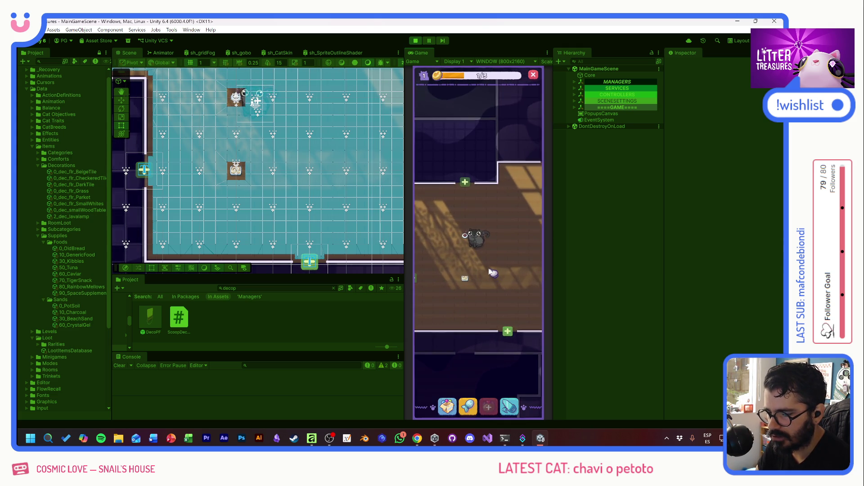
{"action": "scroll", "coordinate": [489, 272], "scroll_direction": "up", "scroll_amount": 3}
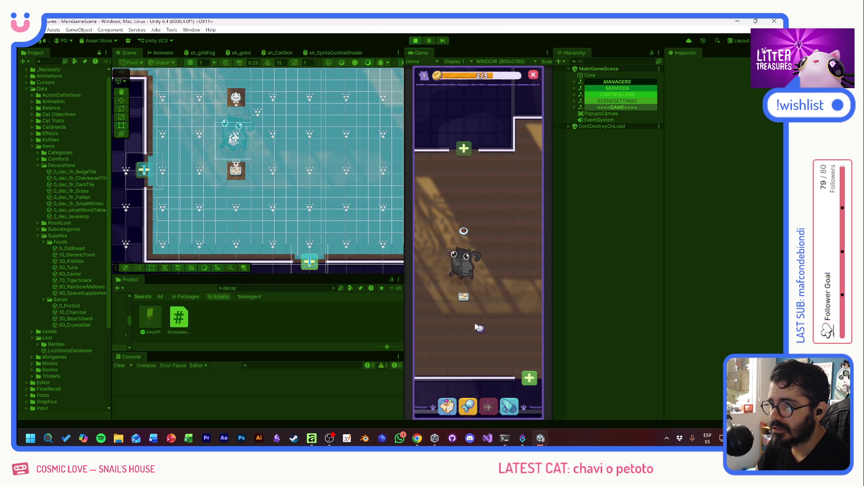
{"action": "left_click_drag", "start_coordinate": [476, 327], "coordinate": [497, 308]}
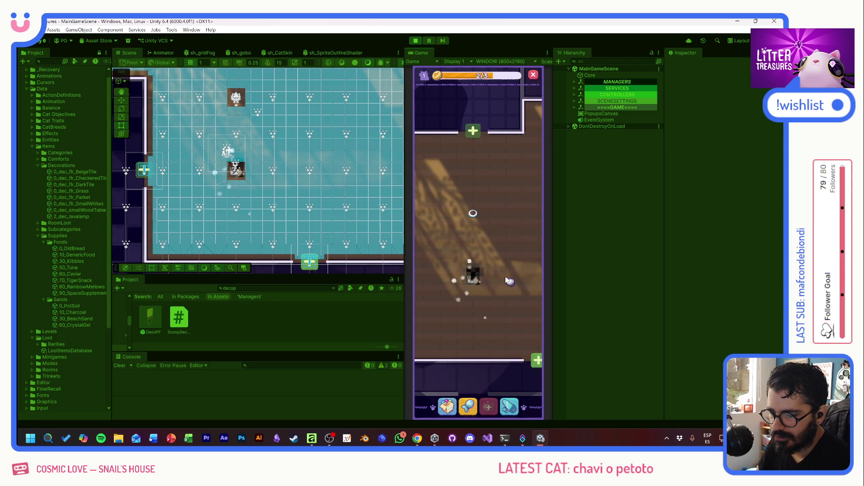
{"action": "left_click_drag", "start_coordinate": [466, 265], "coordinate": [452, 296]}
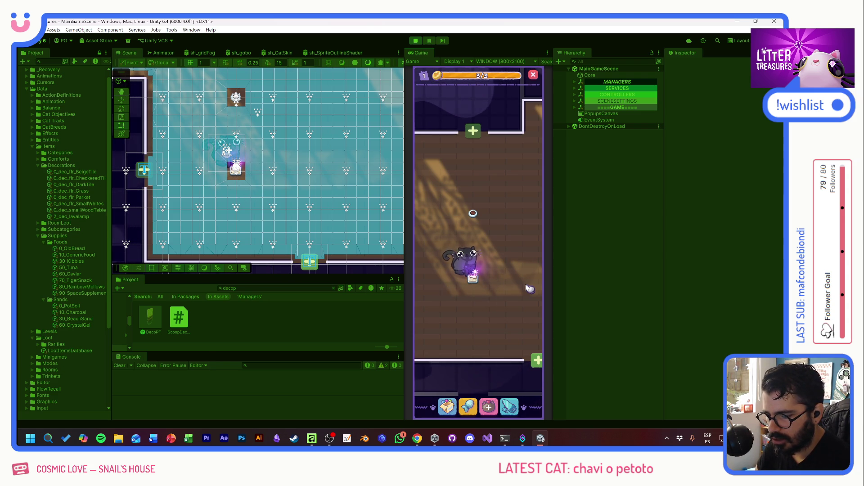
Play Scoop Treasure, guiding the diamond through the numbered sand markers
{"action": "mouse_move", "coordinate": [475, 282]}
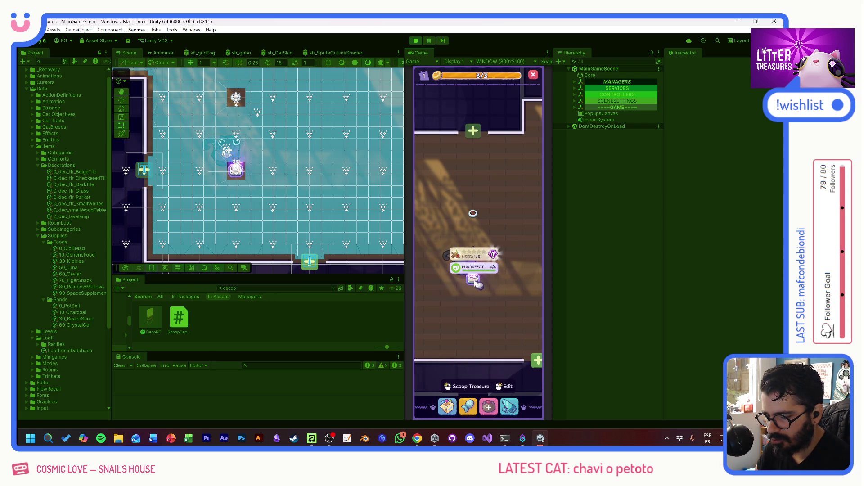
{"action": "left_click", "coordinate": [475, 283]}
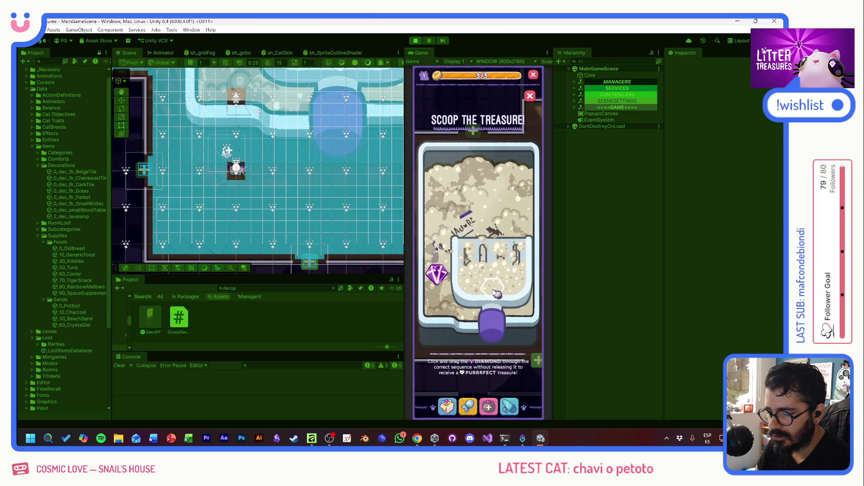
{"action": "mouse_move", "coordinate": [444, 278]}
{"action": "left_mouse_down"}
{"action": "mouse_move", "coordinate": [443, 270]}
{"action": "mouse_move", "coordinate": [507, 263]}
{"action": "mouse_move", "coordinate": [510, 279]}
{"action": "left_mouse_up"}
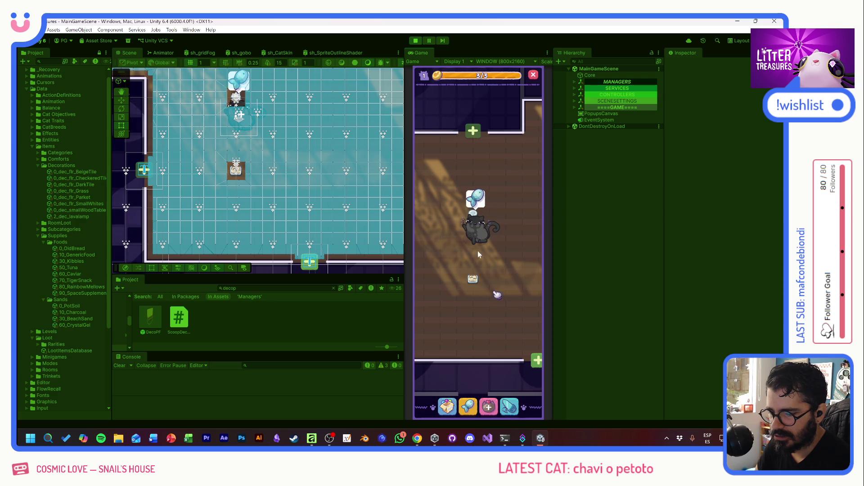
Place the Miau Daily newspaper from the inventory onto the floor
{"action": "left_click", "coordinate": [447, 410]}
{"action": "left_click", "coordinate": [453, 284]}
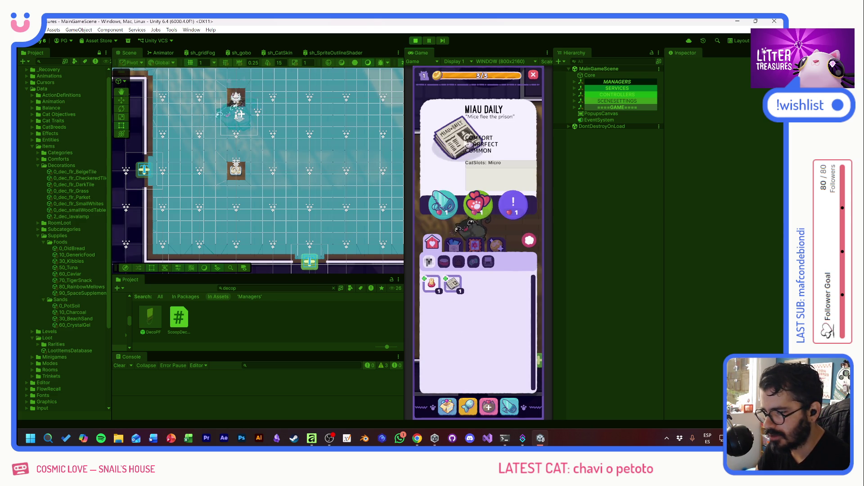
{"action": "left_click", "coordinate": [448, 214]}
{"action": "left_click", "coordinate": [514, 288]}
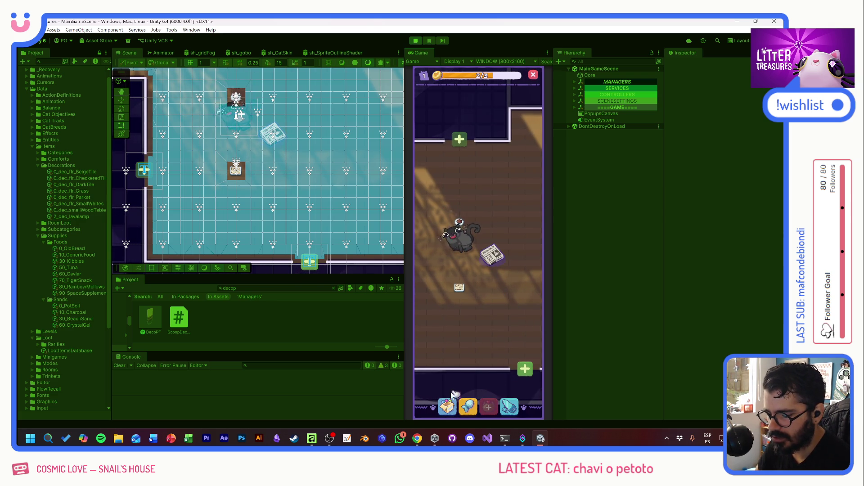
Place two Scratch Poles from the inventory into the room near the cat
{"action": "left_click", "coordinate": [449, 407]}
{"action": "left_click", "coordinate": [433, 284]}
{"action": "left_click", "coordinate": [448, 211]}
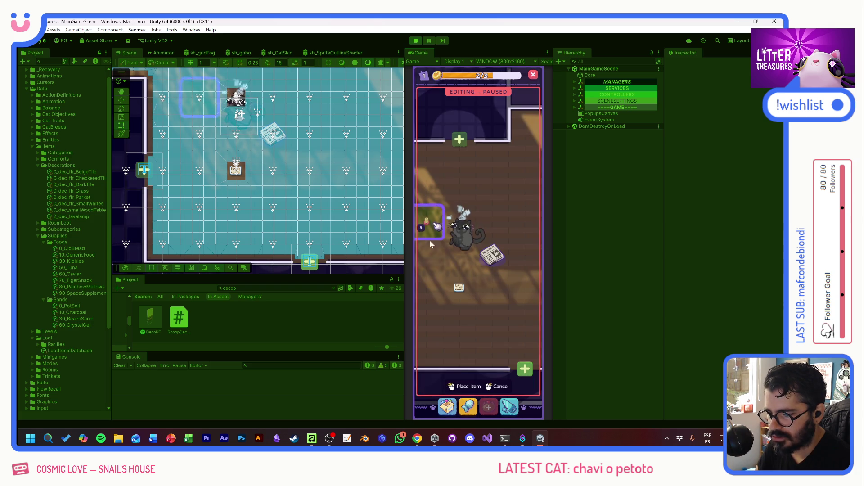
{"action": "left_click", "coordinate": [470, 220]}
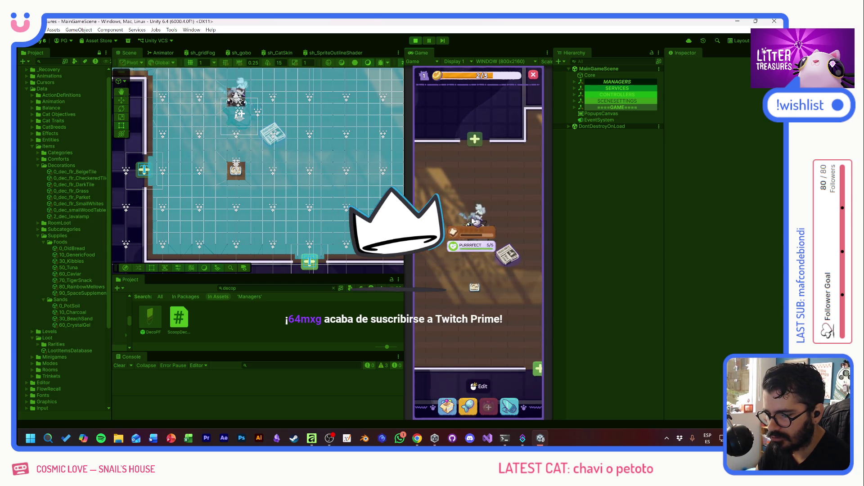
{"action": "left_click", "coordinate": [449, 408]}
{"action": "left_click", "coordinate": [434, 243]}
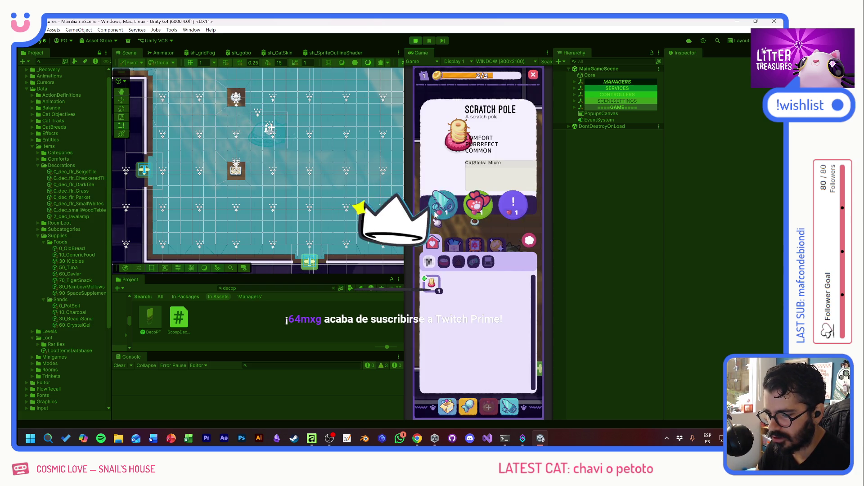
{"action": "left_click", "coordinate": [448, 205]}
{"action": "left_click", "coordinate": [451, 279]}
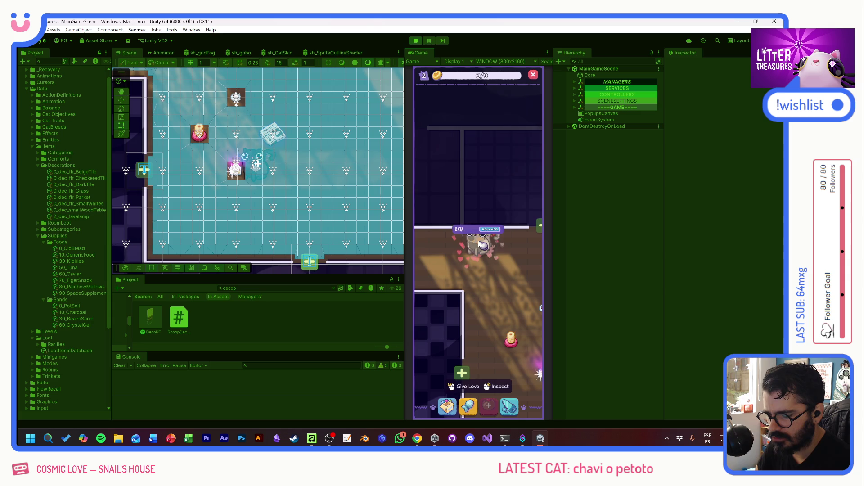
Drag the black cat off the litter box
{"action": "left_click", "coordinate": [451, 201]}
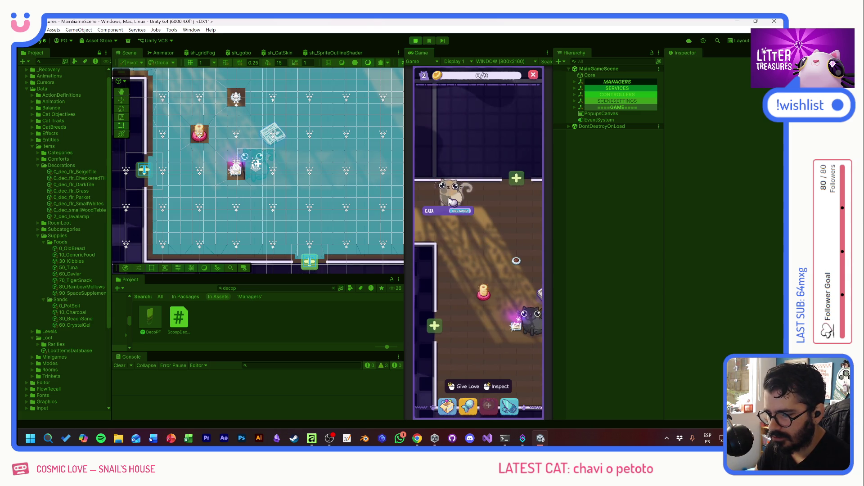
{"action": "left_click", "coordinate": [459, 202]}
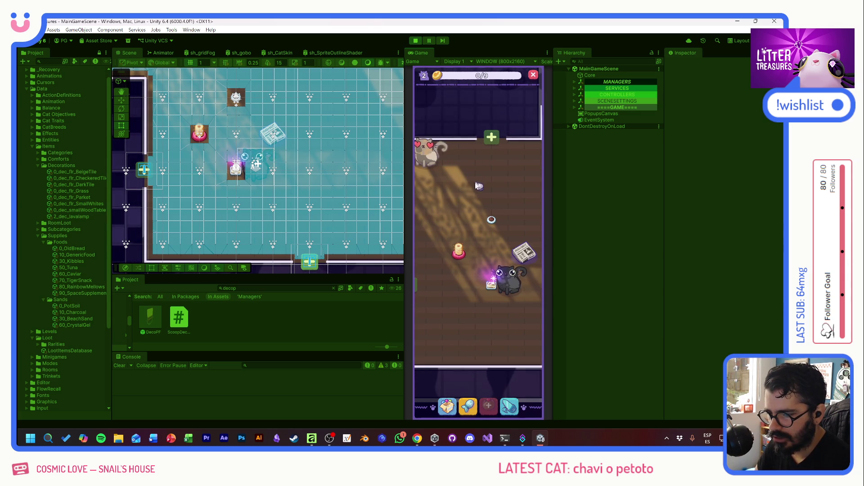
{"action": "left_click", "coordinate": [494, 282]}
{"action": "mouse_move", "coordinate": [494, 282]}
{"action": "left_mouse_down"}
{"action": "mouse_move", "coordinate": [497, 252]}
{"action": "mouse_move", "coordinate": [519, 292]}
{"action": "left_mouse_up"}
Play the scoop minigame, then dismiss the Moon Bowl reward and Petoto cat card
{"action": "left_click", "coordinate": [468, 387]}
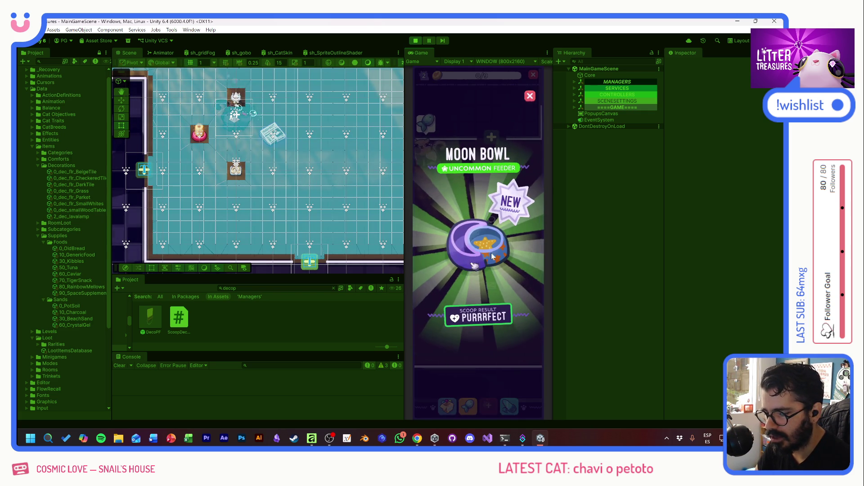
{"action": "left_click", "coordinate": [481, 245]}
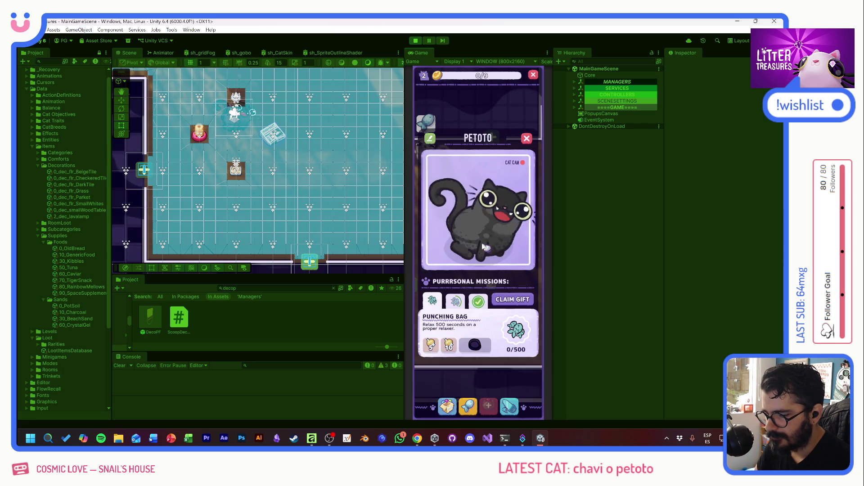
{"action": "left_click", "coordinate": [526, 138]}
Place the Moon Bowl from the inventory on the floor and check its usage info
{"action": "left_click", "coordinate": [447, 406]}
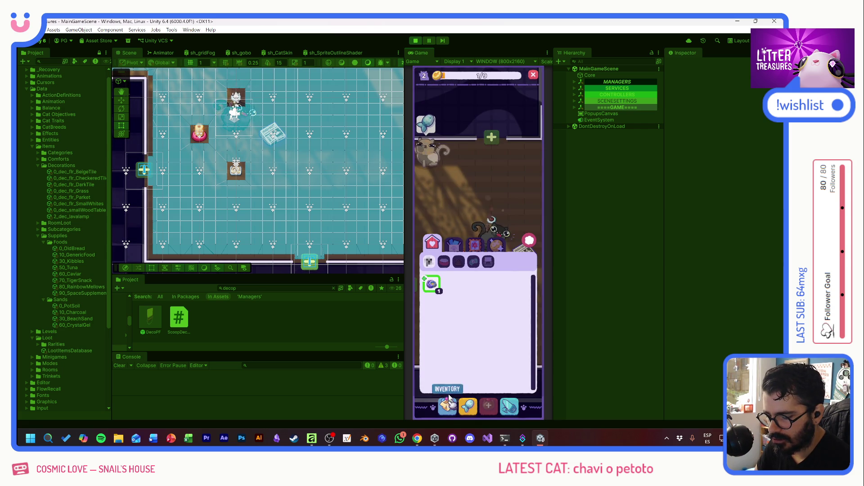
{"action": "left_click", "coordinate": [431, 284]}
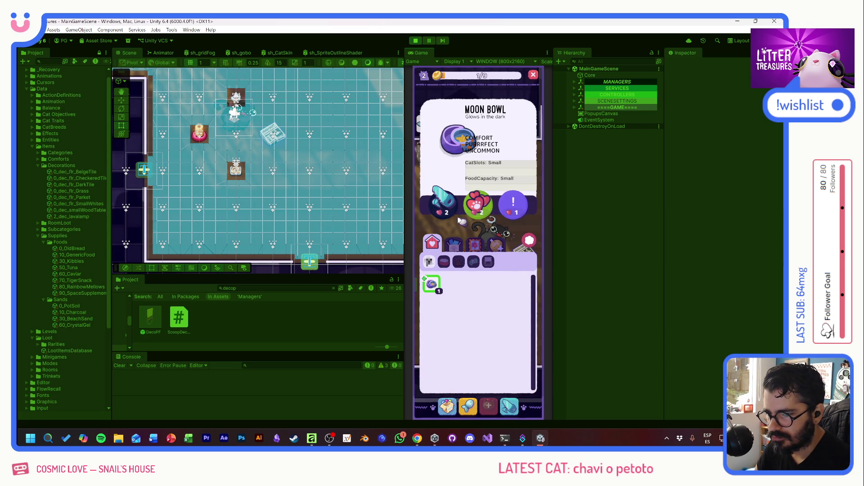
{"action": "left_click", "coordinate": [515, 236]}
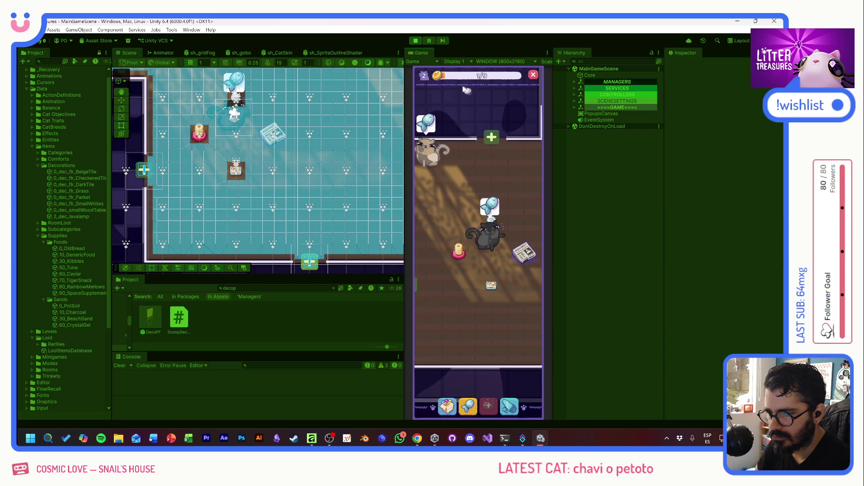
{"action": "left_click", "coordinate": [498, 298]}
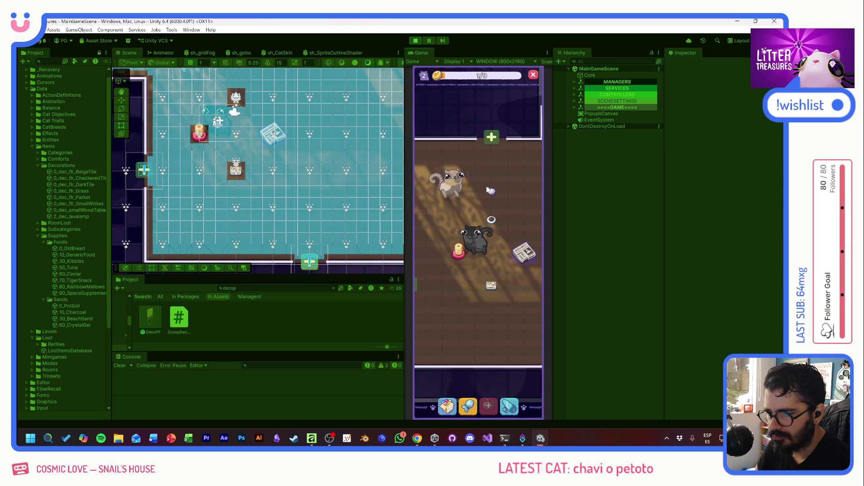
{"action": "left_click", "coordinate": [494, 292]}
{"action": "left_click", "coordinate": [421, 183]}
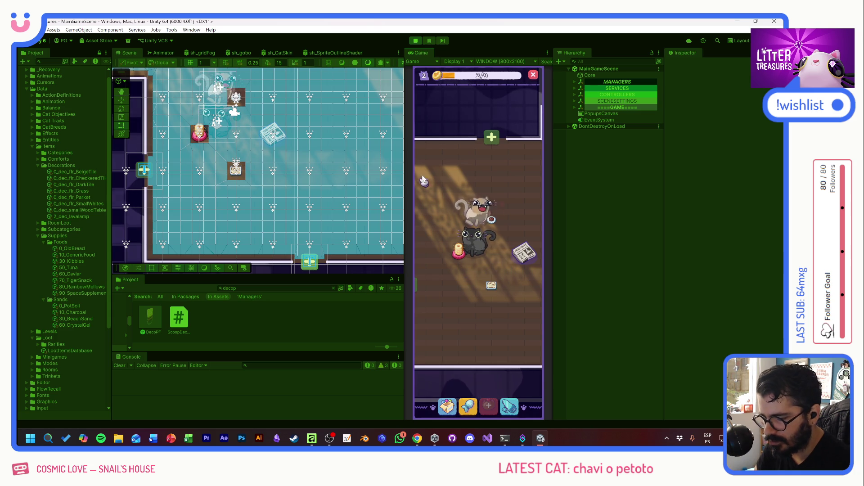
Reposition the Moon Bowl lower in the room and fill it with bread
{"action": "left_click", "coordinate": [448, 405]}
{"action": "left_click", "coordinate": [431, 284]}
{"action": "left_click", "coordinate": [435, 218]}
{"action": "left_click_drag", "start_coordinate": [459, 192], "coordinate": [468, 318]}
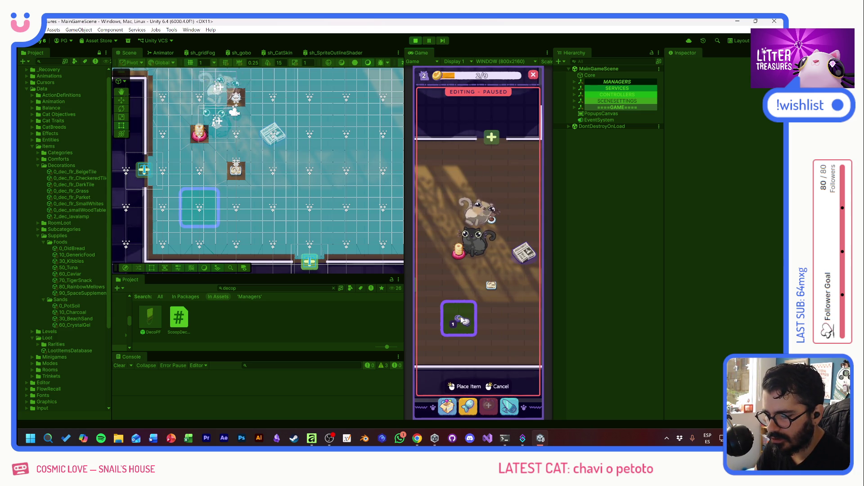
{"action": "left_click", "coordinate": [469, 318]}
{"action": "left_click", "coordinate": [460, 293]}
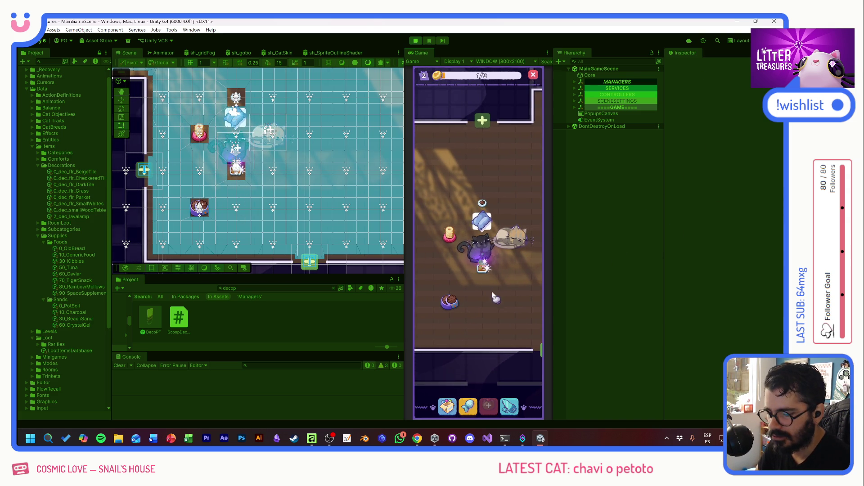
Win the Temu Bowl in the scoop minigame, drag it into the room, then open the Supply Shop
{"action": "mouse_move", "coordinate": [432, 282]}
{"action": "left_mouse_down"}
{"action": "mouse_move", "coordinate": [467, 247]}
{"action": "mouse_move", "coordinate": [508, 287]}
{"action": "left_mouse_up"}
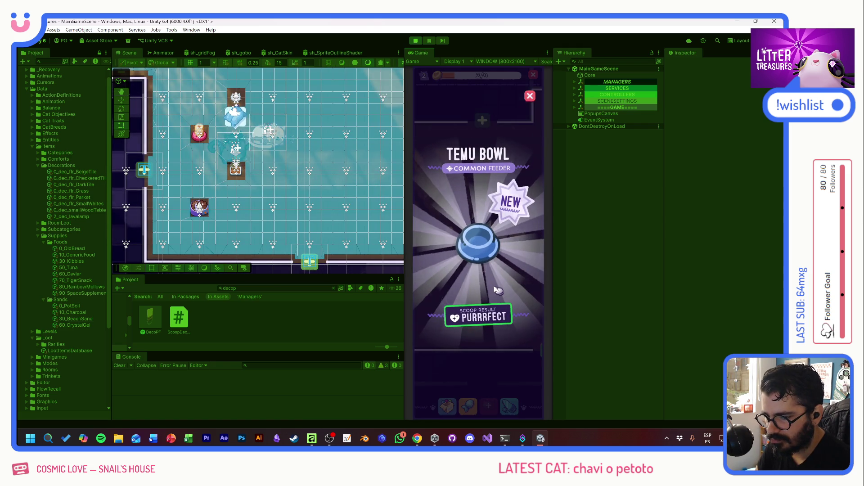
{"action": "left_click", "coordinate": [497, 290]}
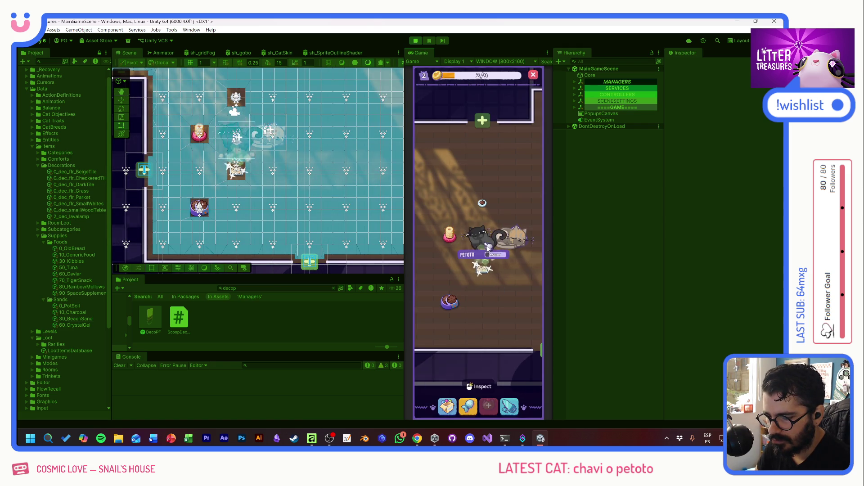
{"action": "left_click", "coordinate": [448, 405]}
{"action": "left_click_drag", "start_coordinate": [435, 286], "coordinate": [485, 183]}
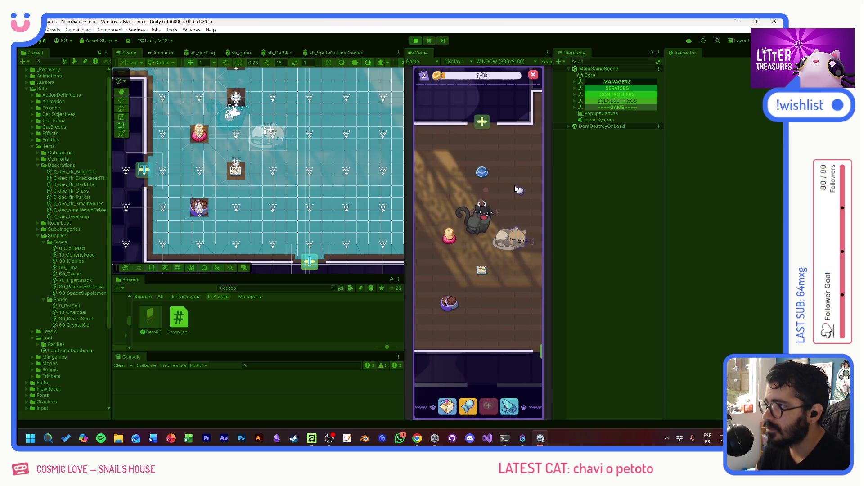
{"action": "left_click", "coordinate": [483, 173]}
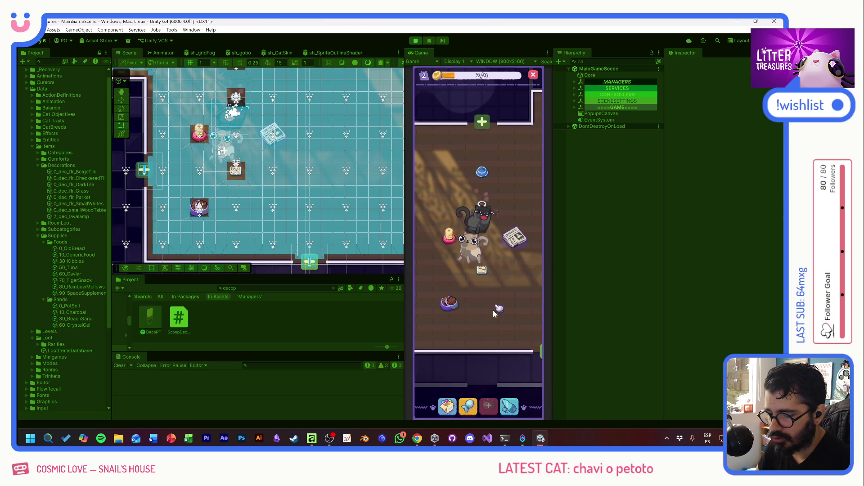
{"action": "left_click", "coordinate": [469, 406]}
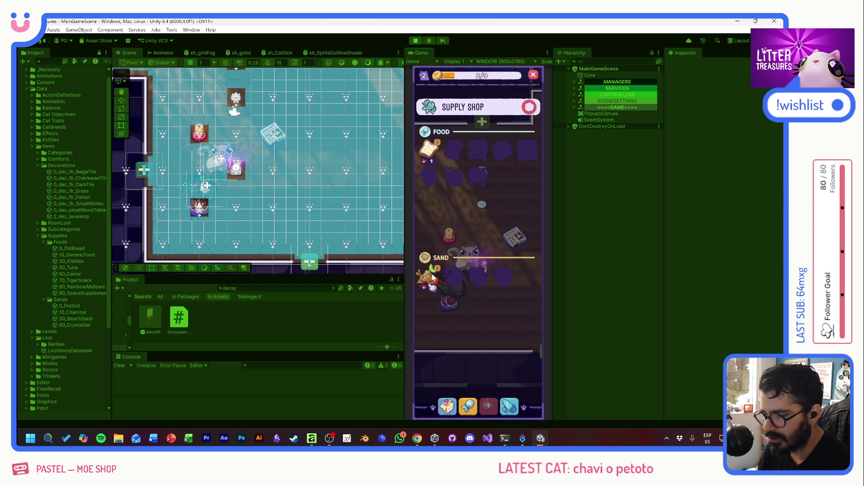
Close the Supply Shop and play a treasure scoop, dismissing the Scratch Pole reward
{"action": "left_click", "coordinate": [529, 107]}
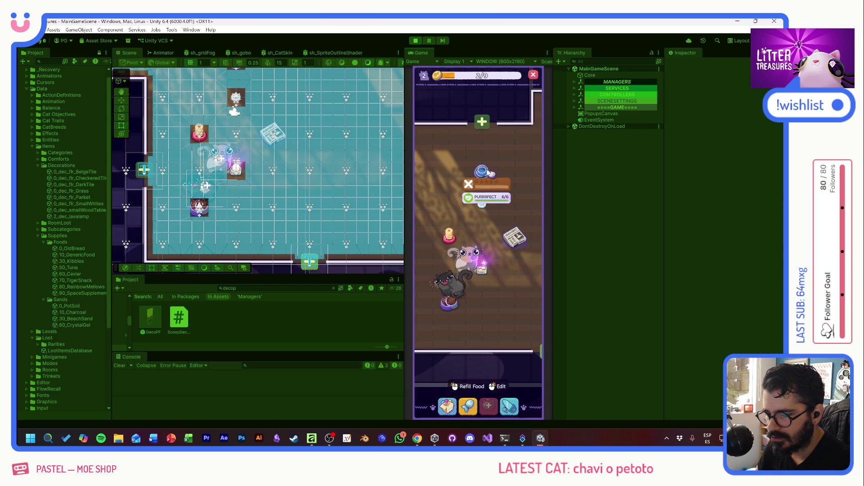
{"action": "mouse_move", "coordinate": [487, 148]}
{"action": "left_click", "coordinate": [486, 248]}
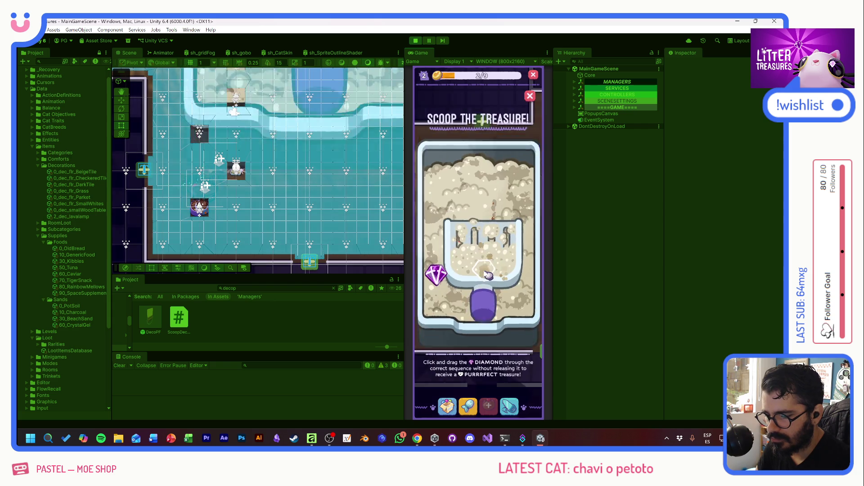
{"action": "left_click", "coordinate": [510, 278]}
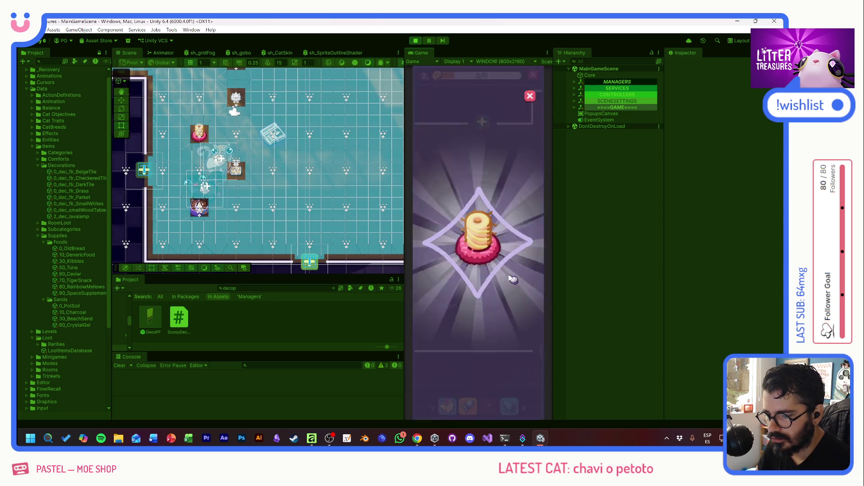
{"action": "left_click", "coordinate": [490, 281]}
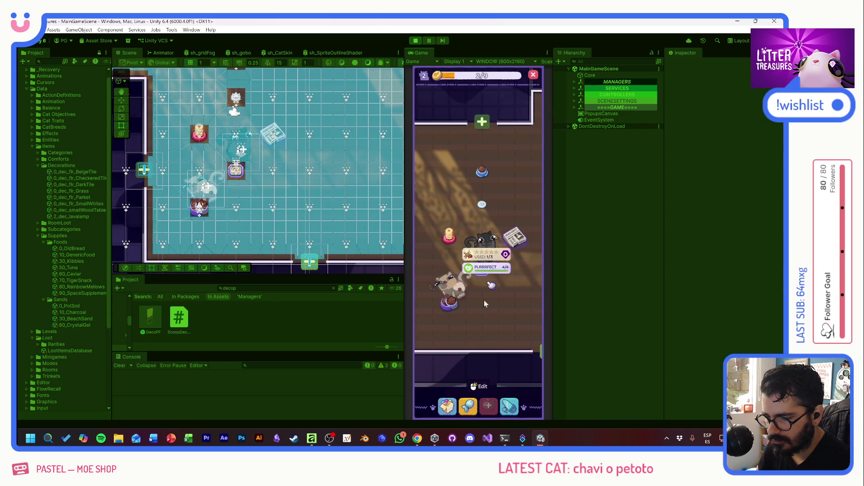
Place the second Scratch Pole in the room and nudge the small toy slightly lower
{"action": "left_click", "coordinate": [447, 407]}
{"action": "left_click", "coordinate": [432, 283]}
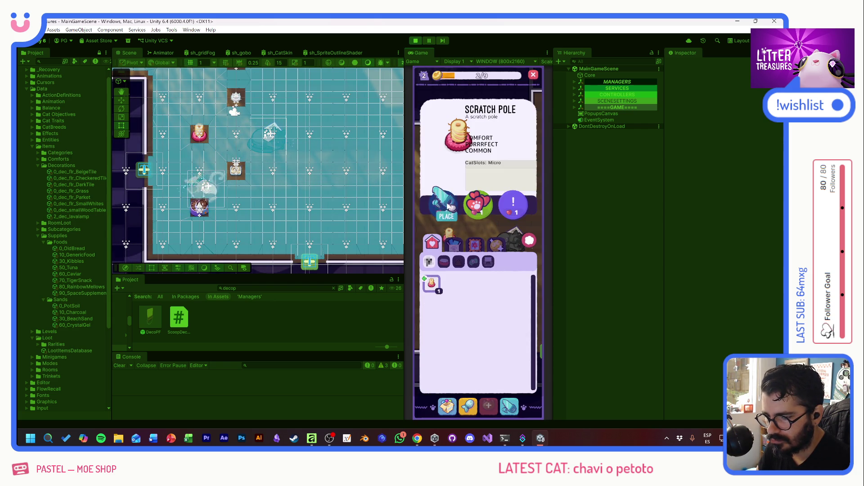
{"action": "left_click", "coordinate": [449, 201]}
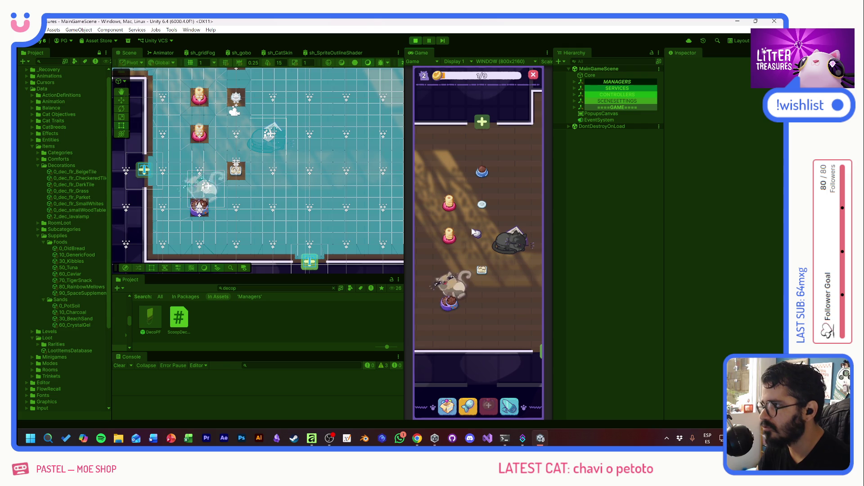
{"action": "left_click", "coordinate": [462, 247]}
{"action": "left_click", "coordinate": [469, 262]}
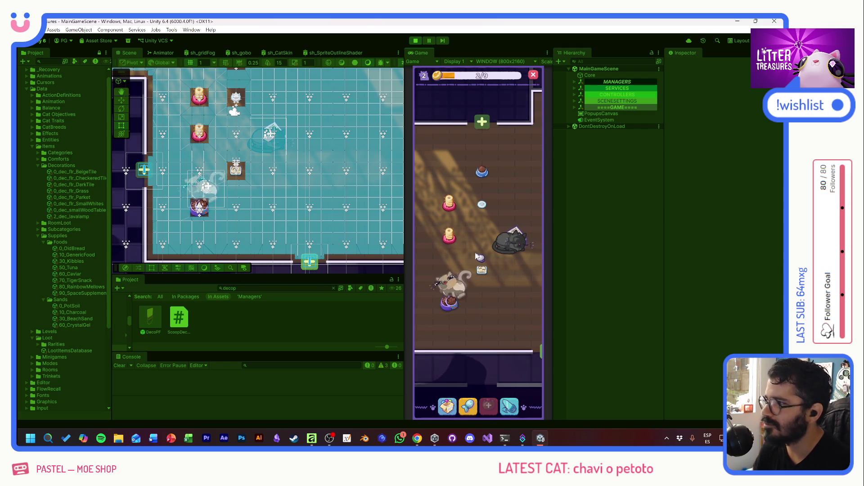
{"action": "left_click_drag", "start_coordinate": [475, 254], "coordinate": [476, 265]}
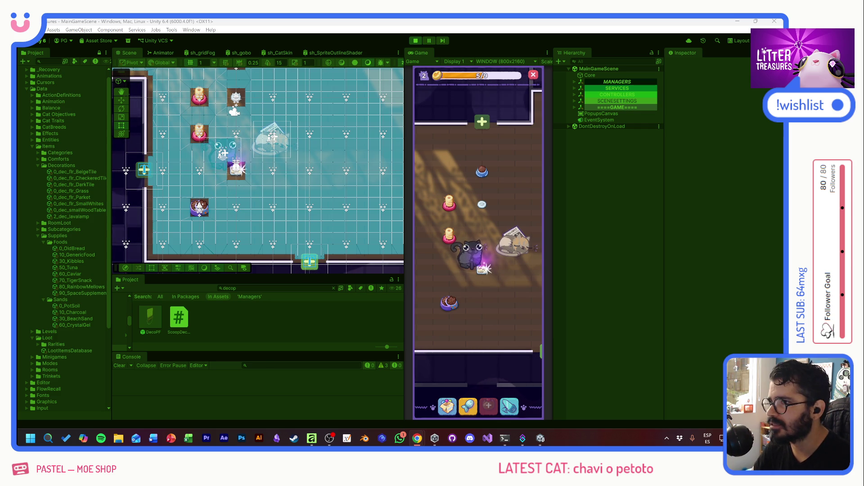
Win a Plantpot from a scoop minigame and drag it into the room
{"action": "left_click", "coordinate": [480, 269]}
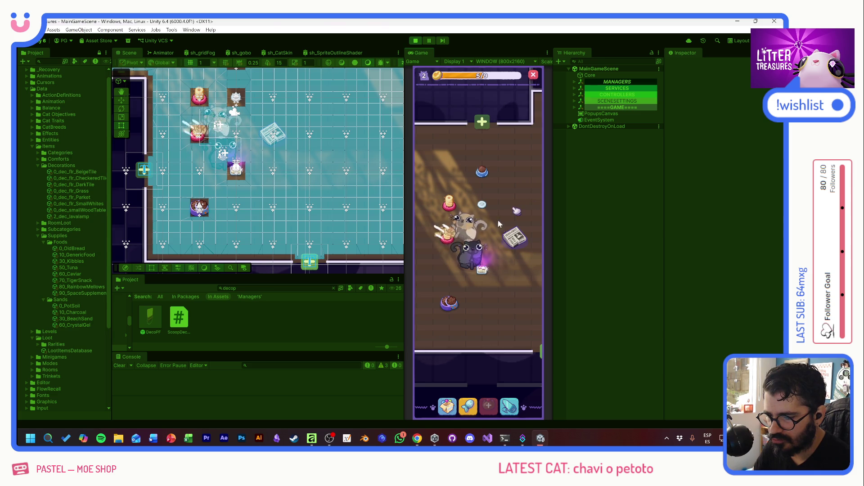
{"action": "mouse_move", "coordinate": [447, 274]}
{"action": "left_mouse_down"}
{"action": "mouse_move", "coordinate": [495, 229]}
{"action": "mouse_move", "coordinate": [509, 270]}
{"action": "left_mouse_up"}
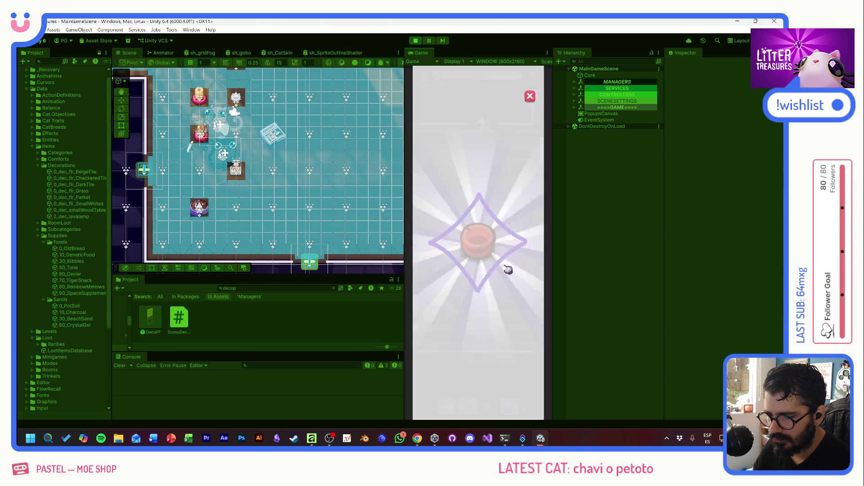
{"action": "left_click", "coordinate": [504, 260]}
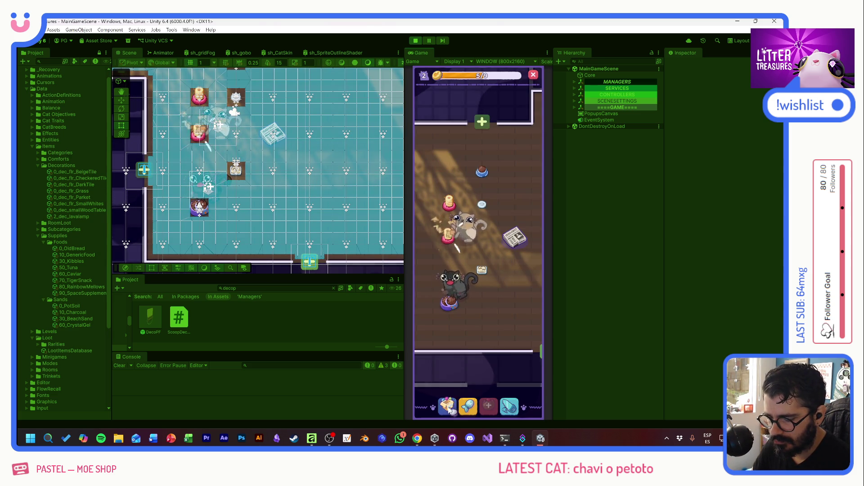
{"action": "mouse_move", "coordinate": [434, 284]}
{"action": "left_mouse_down"}
{"action": "mouse_move", "coordinate": [482, 203]}
{"action": "mouse_move", "coordinate": [483, 237]}
{"action": "left_mouse_up"}
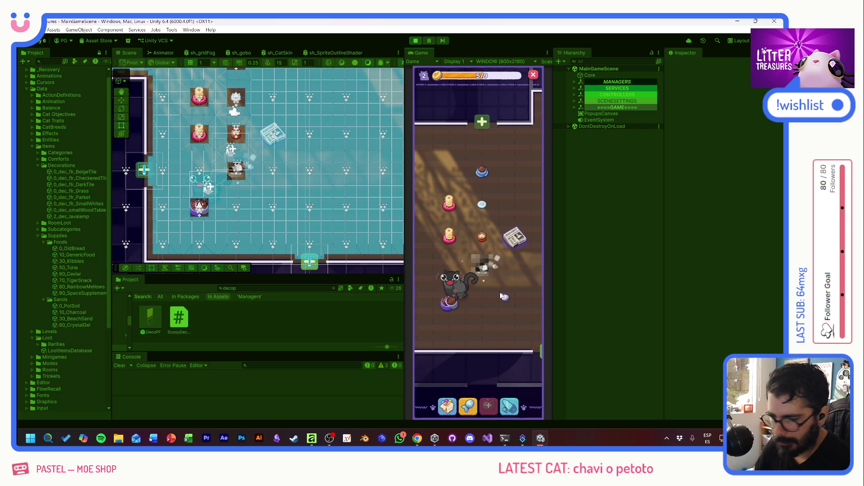
Play another scoop for Beach Sand, dismiss its card, and stop Play mode
{"action": "left_click", "coordinate": [482, 270]}
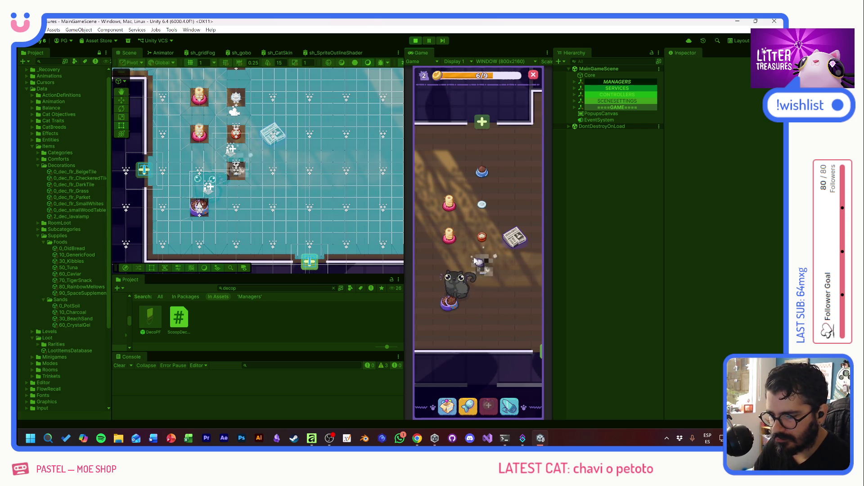
{"action": "left_click", "coordinate": [483, 271]}
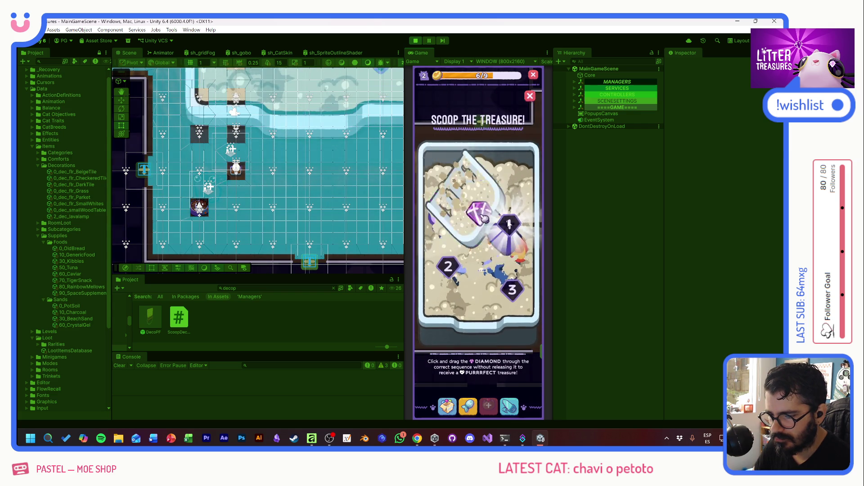
{"action": "left_click_drag", "start_coordinate": [453, 268], "coordinate": [501, 282]}
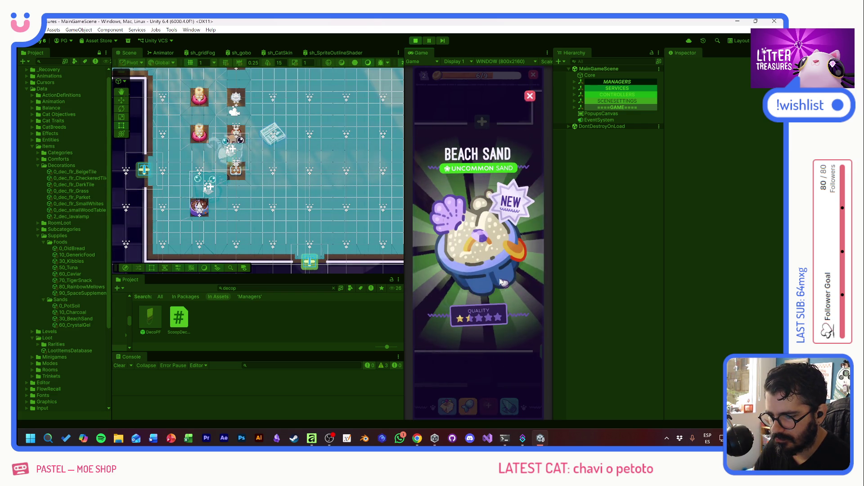
{"action": "left_click", "coordinate": [495, 265]}
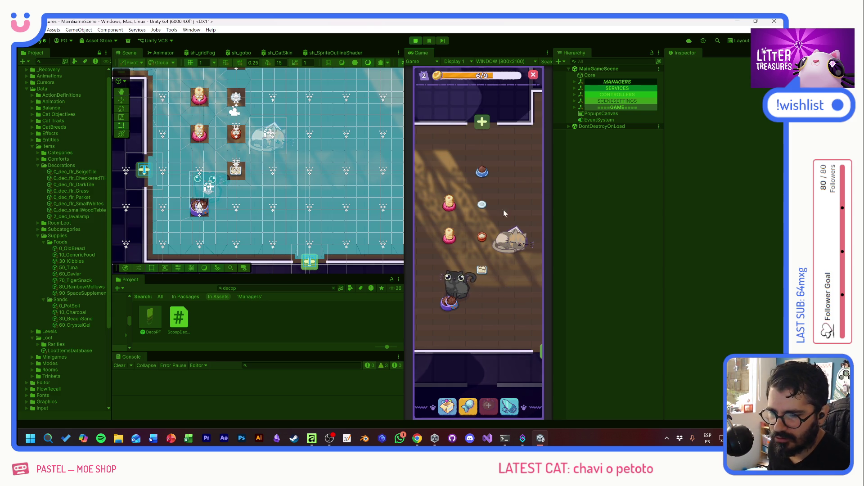
{"action": "left_click", "coordinate": [415, 40]}
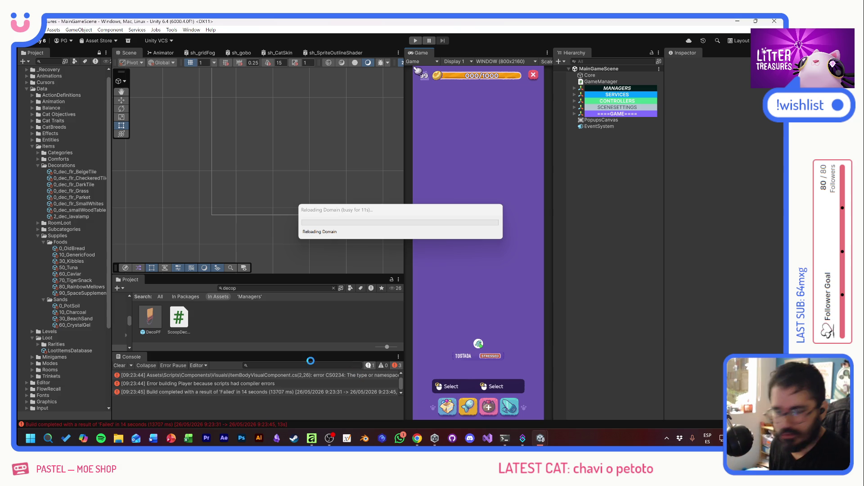
Return to Unity and open ItemBodyVisualComponent.cs from its CS0234 error in the Console
{"action": "key", "text": "alt+Tab"}
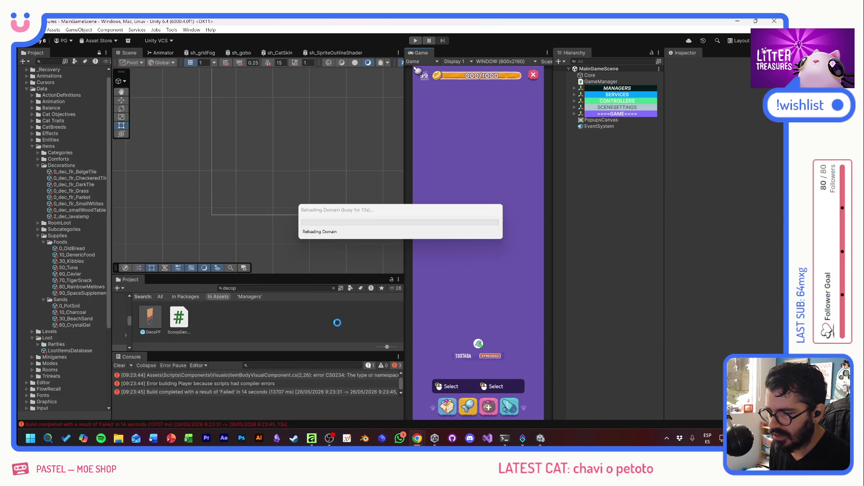
{"action": "key", "text": "alt+Tab"}
{"action": "key", "text": "Tab"}
{"action": "key", "text": "alt+Tab"}
{"action": "key", "text": "Tab"}
{"action": "key", "text": "alt+shift+Tab"}
{"action": "key", "text": "shift+Tab"}
{"action": "key", "text": "alt+Tab"}
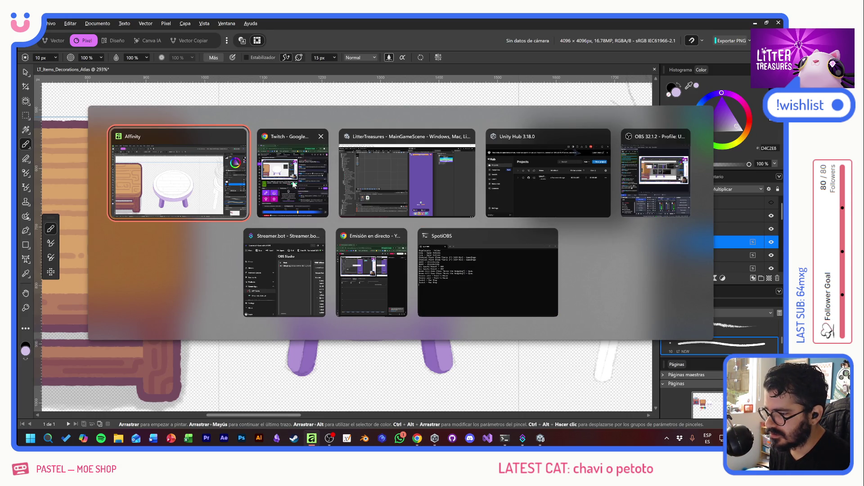
{"action": "left_click", "coordinate": [414, 187]}
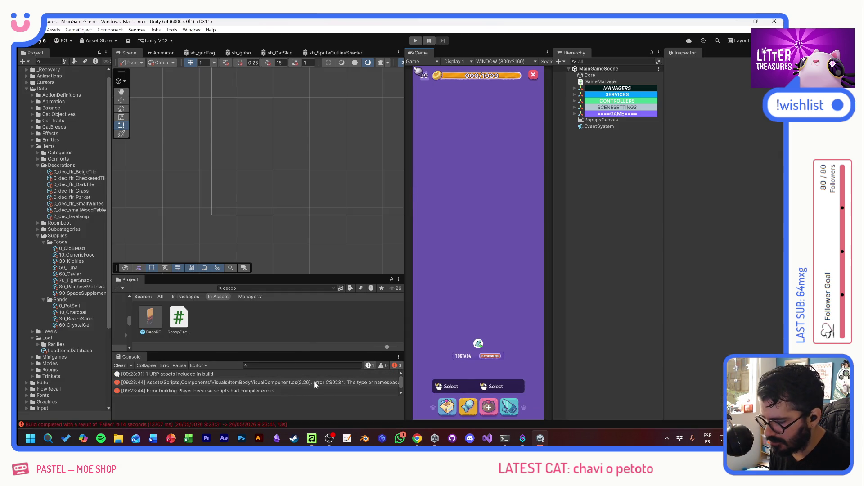
{"action": "double_click", "coordinate": [214, 383]}
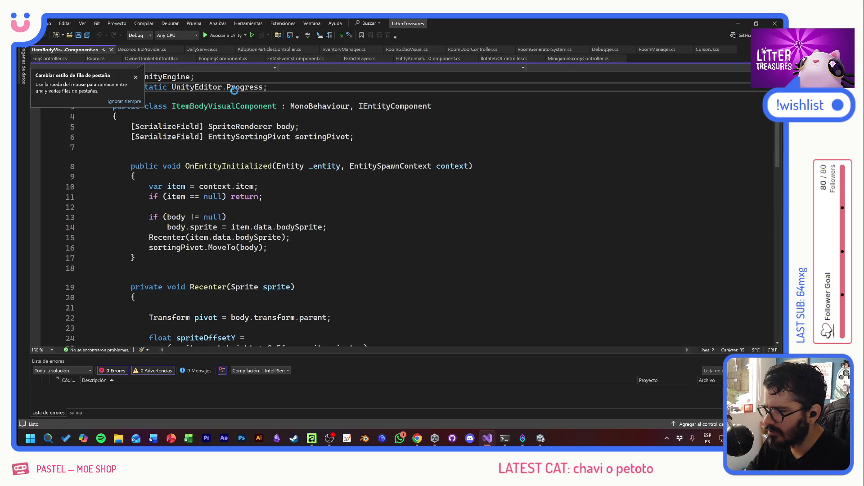
Delete the 'using static UnityEditor.Progress;' line, then go back to Unity
{"action": "left_click_drag", "start_coordinate": [268, 87], "coordinate": [112, 87]}
{"action": "key", "text": "BackSpace"}
{"action": "key", "text": "BackSpace"}
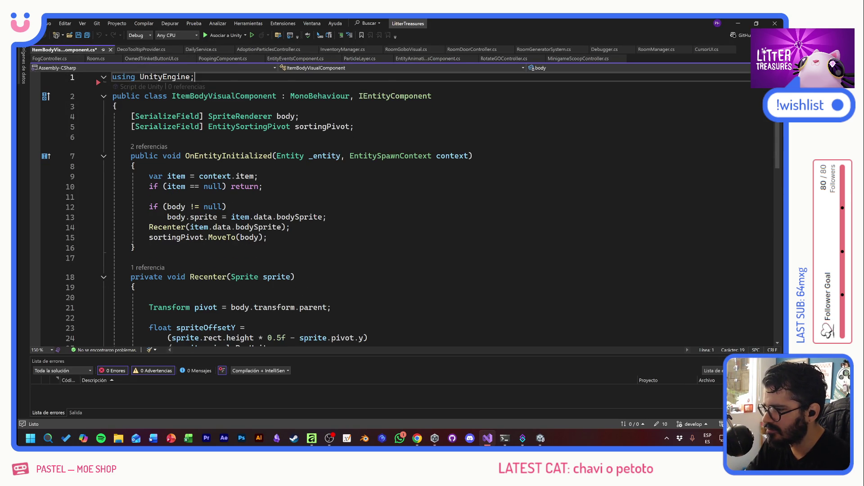
{"action": "key", "text": "alt+Tab"}
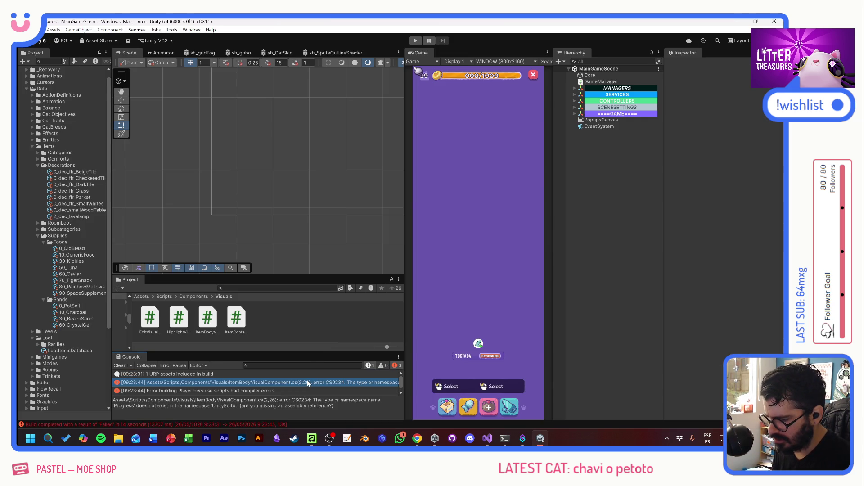
In the rebuilt game, place a sand box from the inventory on the room floor
{"action": "key", "text": "alt+Tab"}
{"action": "key", "text": "alt+Tab"}
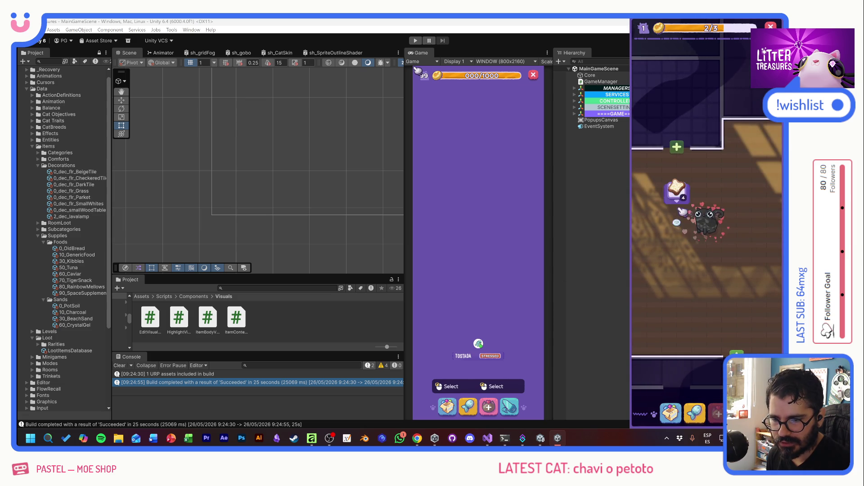
{"action": "left_click", "coordinate": [671, 408]}
{"action": "left_click", "coordinate": [652, 269]}
{"action": "mouse_move", "coordinate": [675, 178]}
{"action": "left_mouse_down"}
{"action": "mouse_move", "coordinate": [677, 281]}
{"action": "mouse_move", "coordinate": [687, 295]}
{"action": "left_mouse_up"}
{"action": "left_click", "coordinate": [687, 295]}
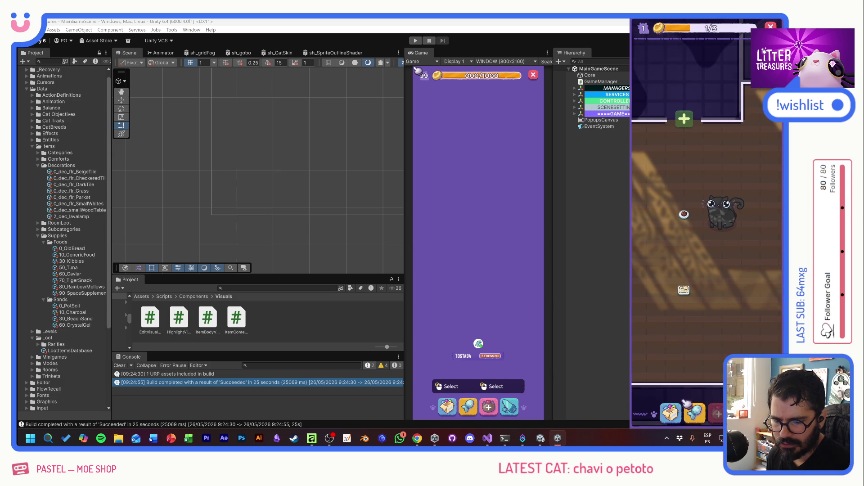
Place a scratch pole from the inventory in the room
{"action": "left_click", "coordinate": [685, 401]}
{"action": "left_click", "coordinate": [655, 272]}
{"action": "mouse_move", "coordinate": [655, 272]}
{"action": "left_mouse_down"}
{"action": "mouse_move", "coordinate": [660, 251]}
{"action": "mouse_move", "coordinate": [720, 255]}
{"action": "mouse_move", "coordinate": [726, 284]}
{"action": "left_mouse_up"}
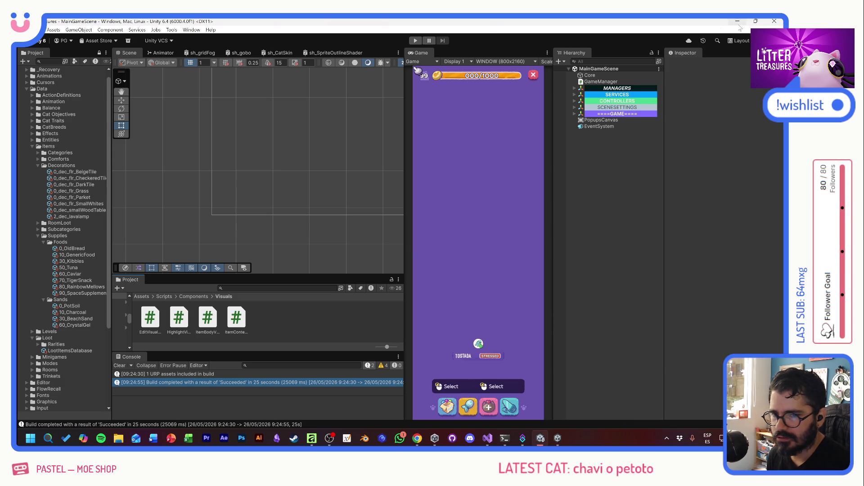
Switch to Visual Studio and close it
{"action": "key", "text": "alt+Tab"}
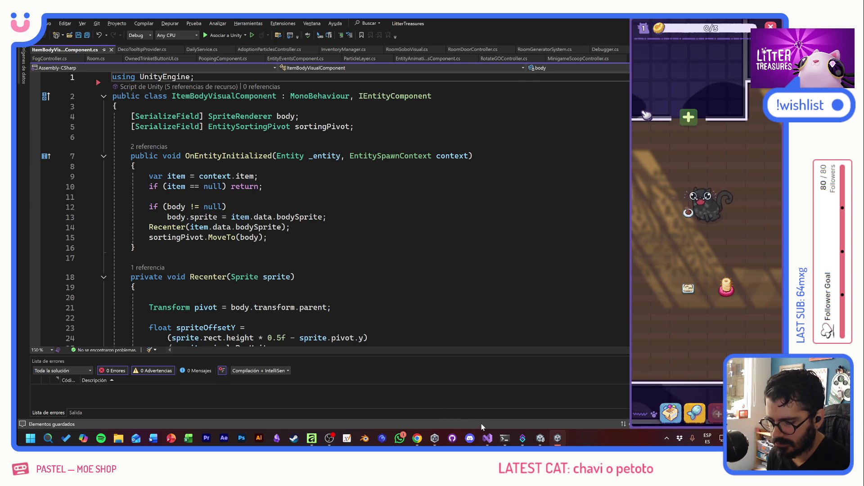
{"action": "left_click", "coordinate": [466, 23]}
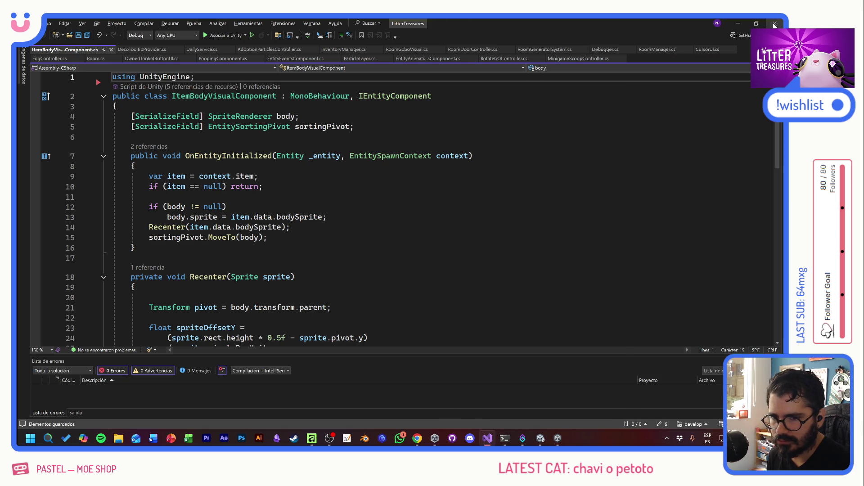
{"action": "left_click", "coordinate": [774, 23]}
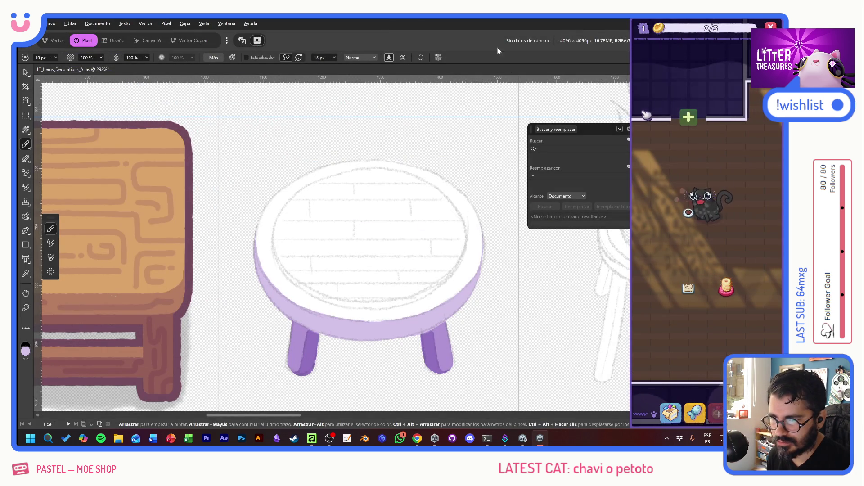
Bring Affinity forward and resize its window to sit beside the game window
{"action": "left_click", "coordinate": [501, 30]}
{"action": "left_click_drag", "start_coordinate": [655, 40], "coordinate": [362, 150]}
{"action": "left_click_drag", "start_coordinate": [19, 151], "coordinate": [20, 148]}
{"action": "left_click_drag", "start_coordinate": [401, 177], "coordinate": [629, 168]}
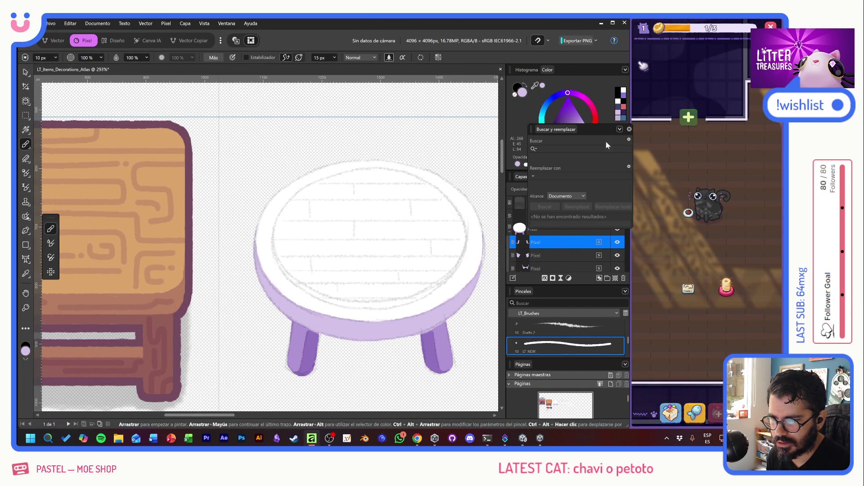
Close the find-and-replace panel and add a new pixel layer above the stool's white base
{"action": "left_click", "coordinate": [629, 129]}
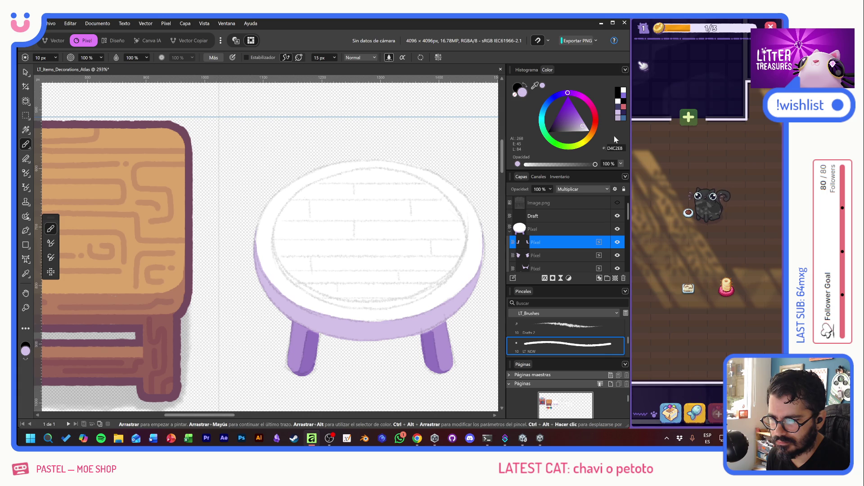
{"action": "left_click_drag", "start_coordinate": [386, 180], "coordinate": [349, 201]}
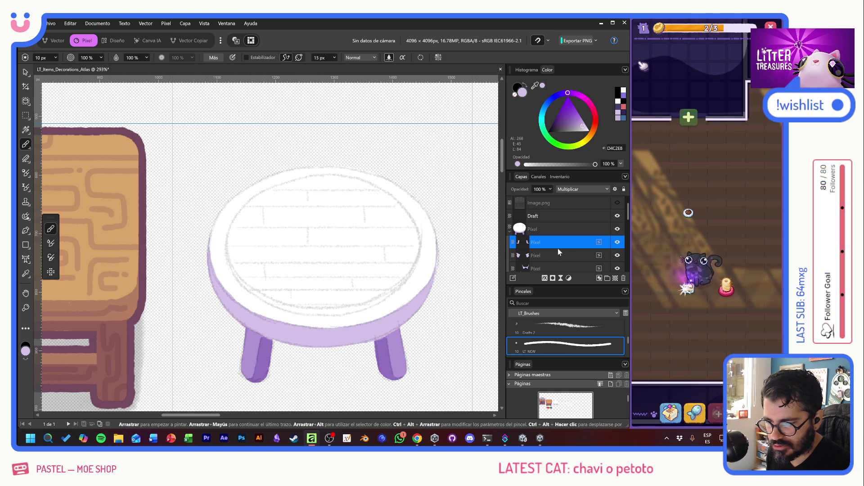
{"action": "left_click", "coordinate": [615, 278]}
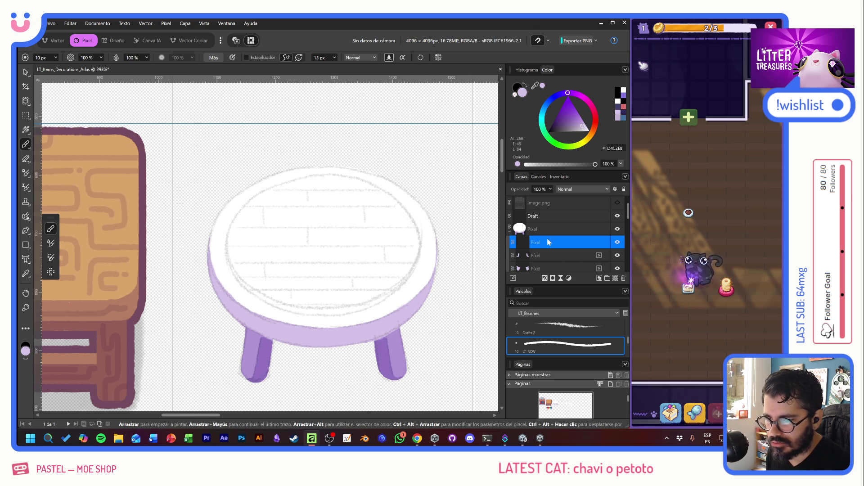
{"action": "scroll", "coordinate": [323, 185], "scroll_direction": "down", "scroll_amount": 8}
{"action": "scroll", "coordinate": [406, 147], "scroll_direction": "left", "scroll_amount": 6}
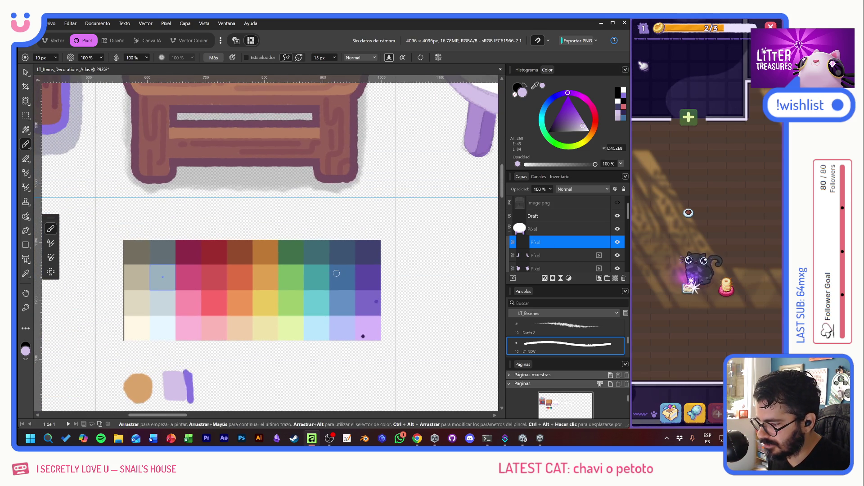
Fill the new layer with yellow from the palette and set its blend mode to Multiplicar
{"action": "left_click", "coordinate": [264, 302], "text": "alt"}
{"action": "scroll", "coordinate": [279, 290], "scroll_direction": "up", "scroll_amount": 5}
{"action": "scroll", "coordinate": [279, 290], "scroll_direction": "right", "scroll_amount": 5}
{"action": "scroll", "coordinate": [301, 324], "scroll_direction": "right", "scroll_amount": 2}
{"action": "key", "text": "alt+BackSpace"}
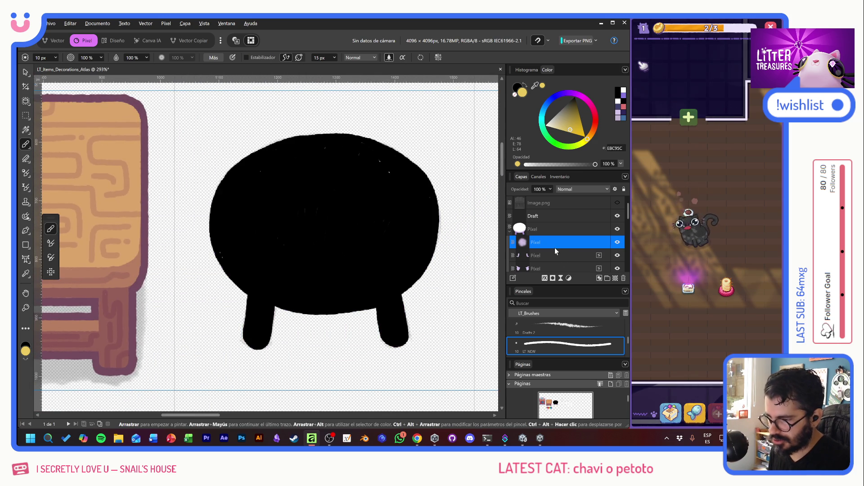
{"action": "key", "text": "alt+BackSpace"}
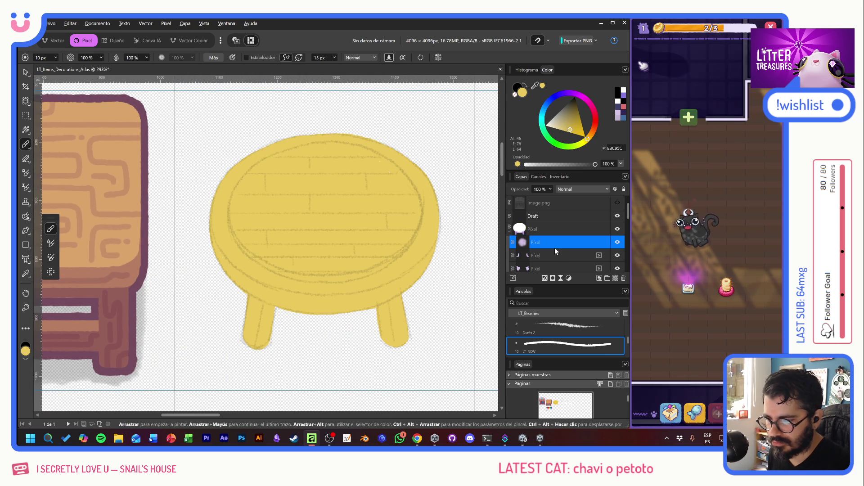
{"action": "left_click", "coordinate": [580, 189]}
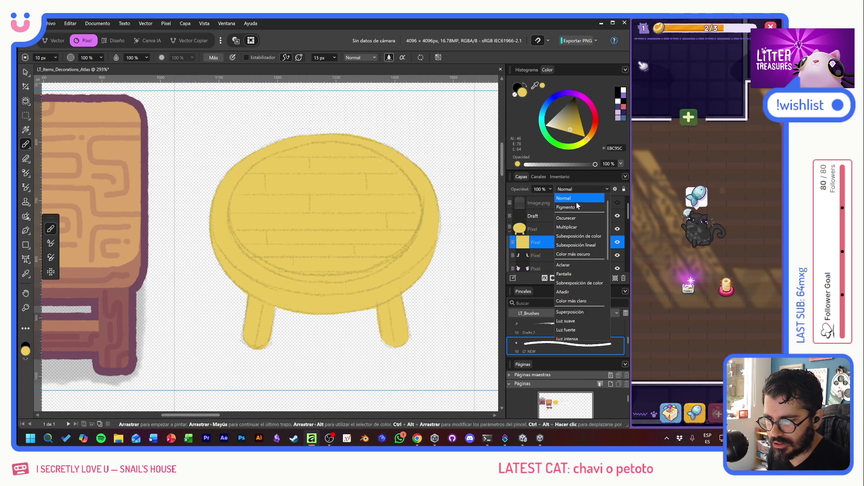
{"action": "left_click", "coordinate": [570, 227]}
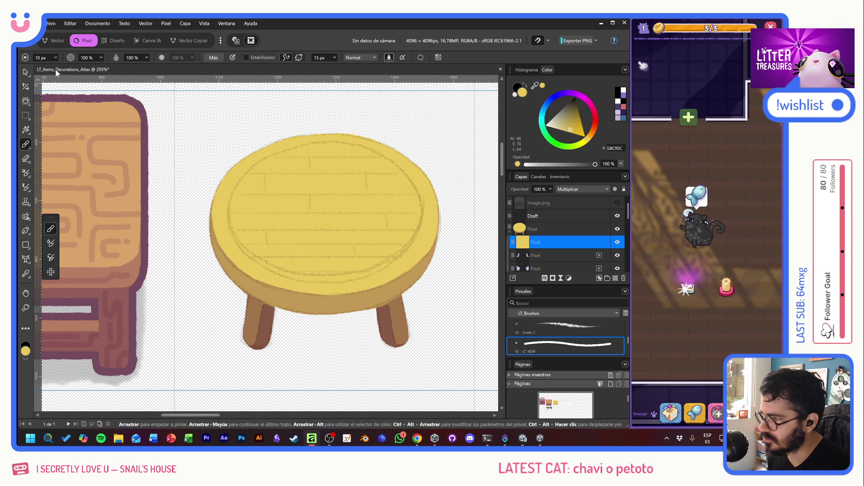
Recolour the stool's fill violet by sampling the palette with the Colour Picker
{"action": "left_click", "coordinate": [25, 72]}
{"action": "scroll", "coordinate": [264, 223], "scroll_direction": "down", "scroll_amount": 5}
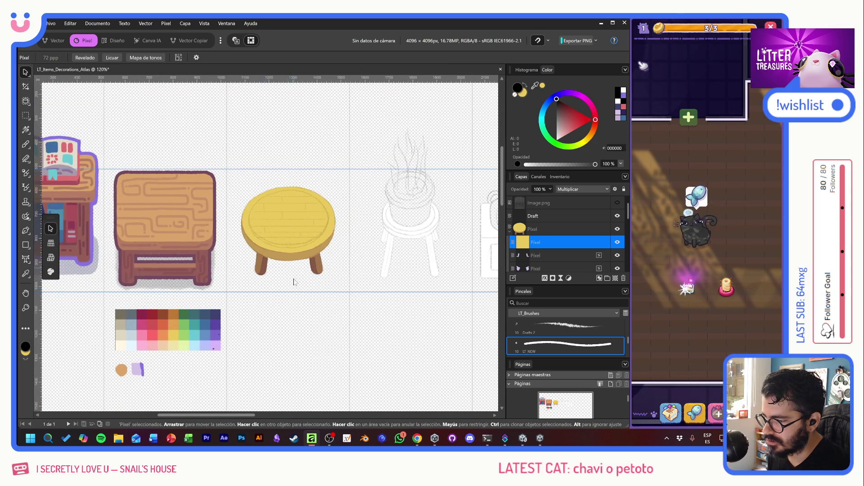
{"action": "scroll", "coordinate": [294, 266], "scroll_direction": "down", "scroll_amount": 3}
{"action": "scroll", "coordinate": [226, 242], "scroll_direction": "up", "scroll_amount": 5}
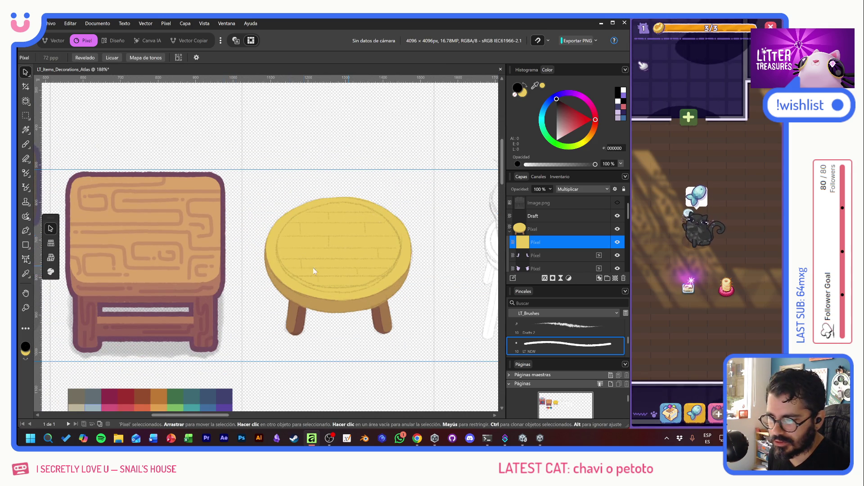
{"action": "scroll", "coordinate": [344, 266], "scroll_direction": "down", "scroll_amount": 3}
{"action": "scroll", "coordinate": [344, 266], "scroll_direction": "left", "scroll_amount": 2}
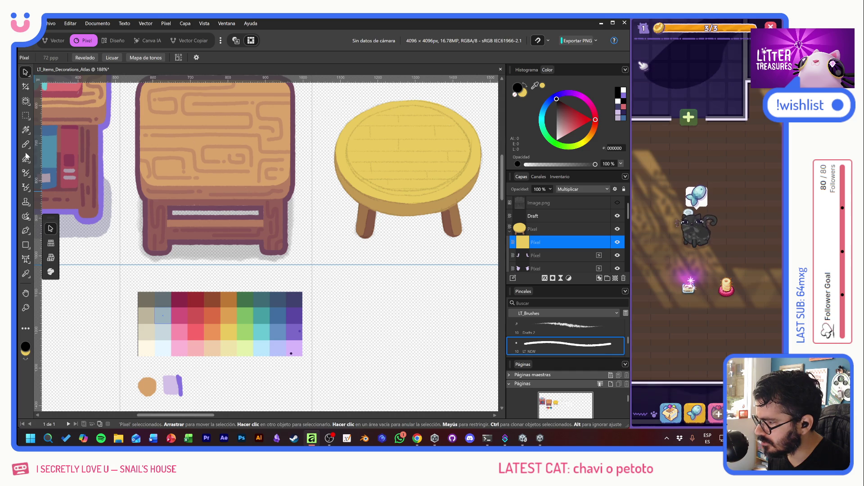
{"action": "left_click", "coordinate": [26, 273]}
{"action": "left_click_drag", "start_coordinate": [226, 323], "coordinate": [290, 325]}
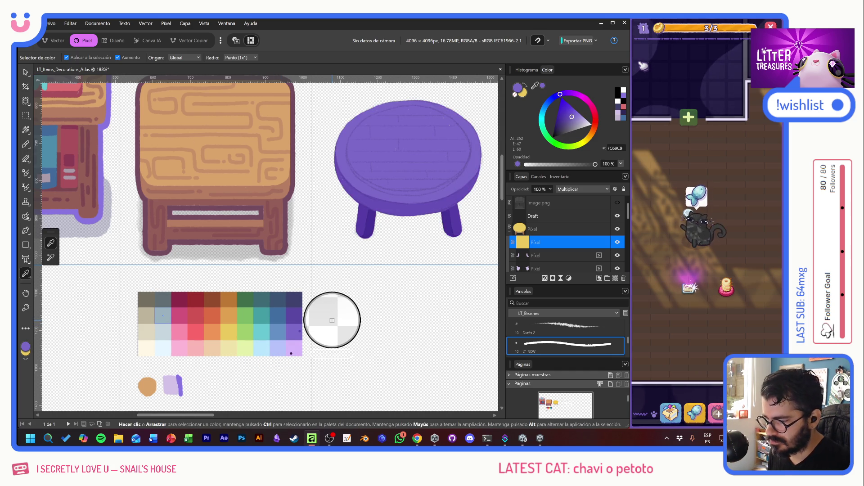
{"action": "scroll", "coordinate": [405, 198], "scroll_direction": "up", "scroll_amount": 2}
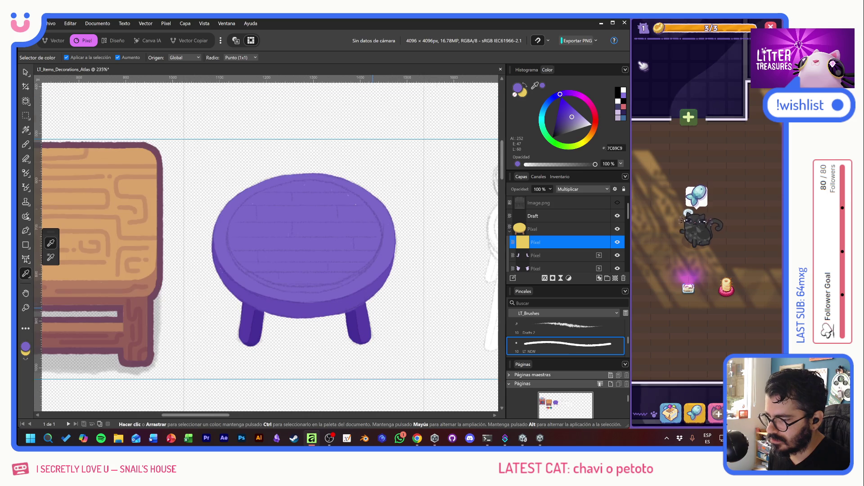
{"action": "scroll", "coordinate": [372, 310], "scroll_direction": "up", "scroll_amount": 2}
{"action": "left_click", "coordinate": [25, 72]}
{"action": "scroll", "coordinate": [292, 153], "scroll_direction": "up", "scroll_amount": 2}
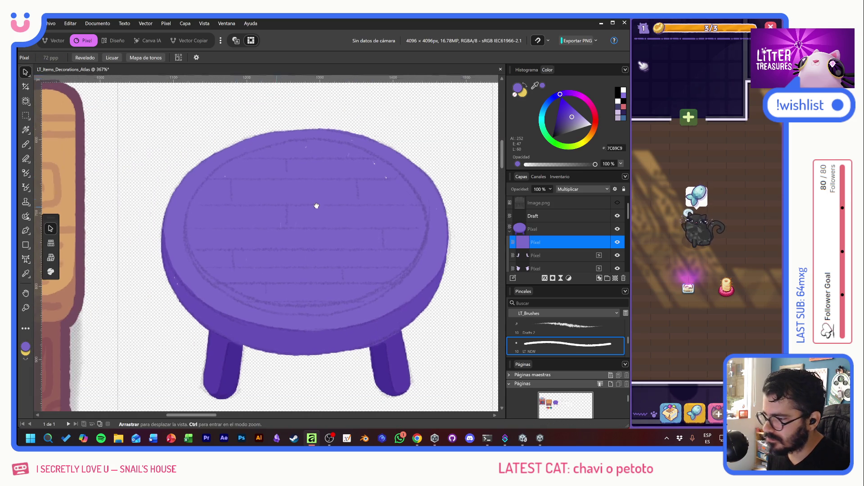
{"action": "left_click", "coordinate": [521, 229]}
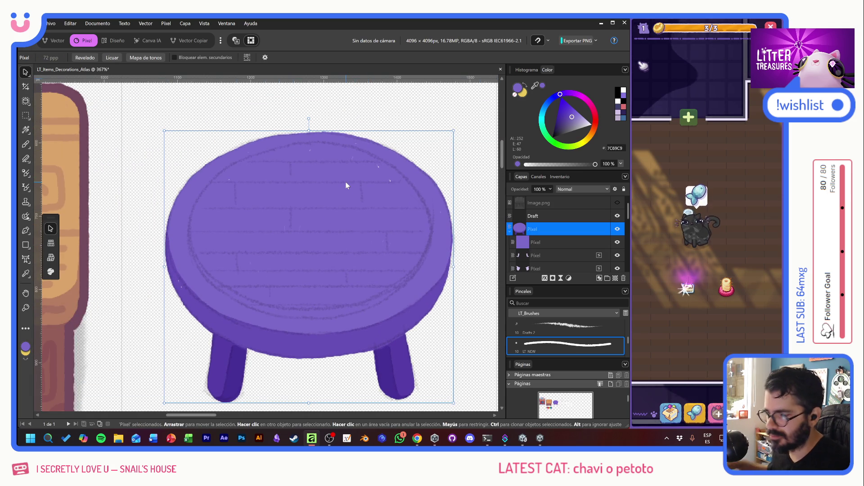
{"action": "key", "text": "b"}
{"action": "key", "text": "x"}
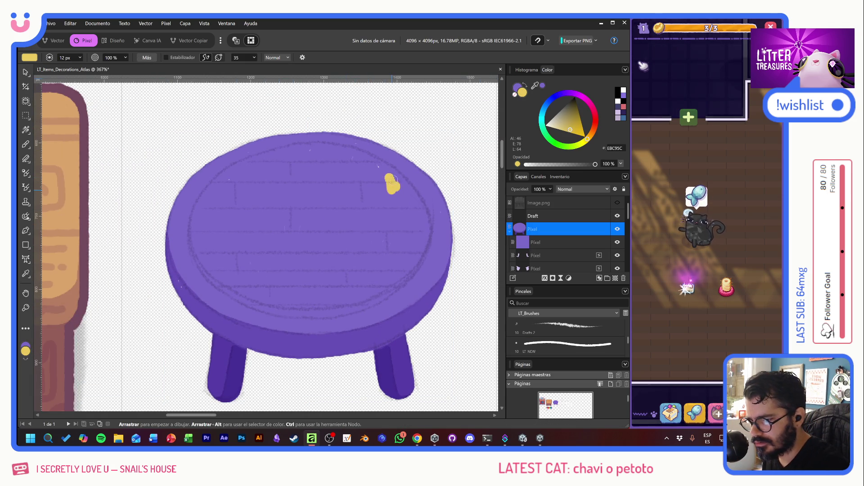
{"action": "key", "text": "ctrl+z"}
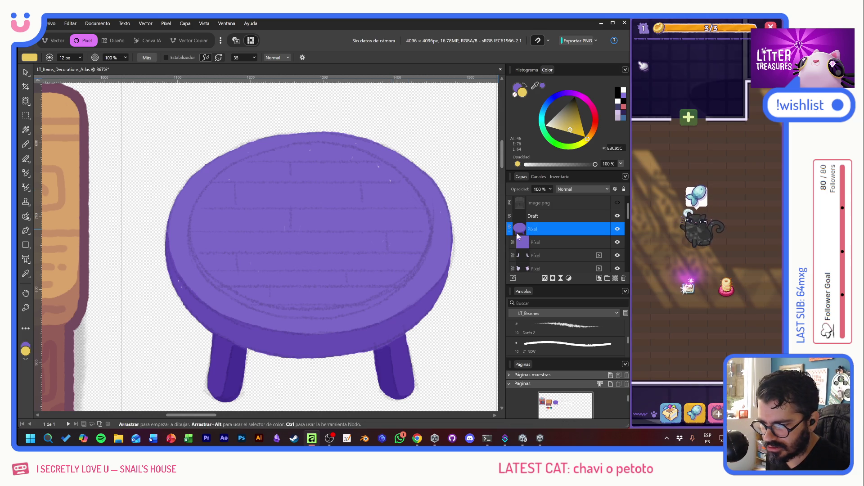
{"action": "mouse_move", "coordinate": [550, 229]}
{"action": "left_mouse_down"}
{"action": "mouse_move", "coordinate": [556, 243]}
{"action": "mouse_move", "coordinate": [569, 242]}
{"action": "left_mouse_up"}
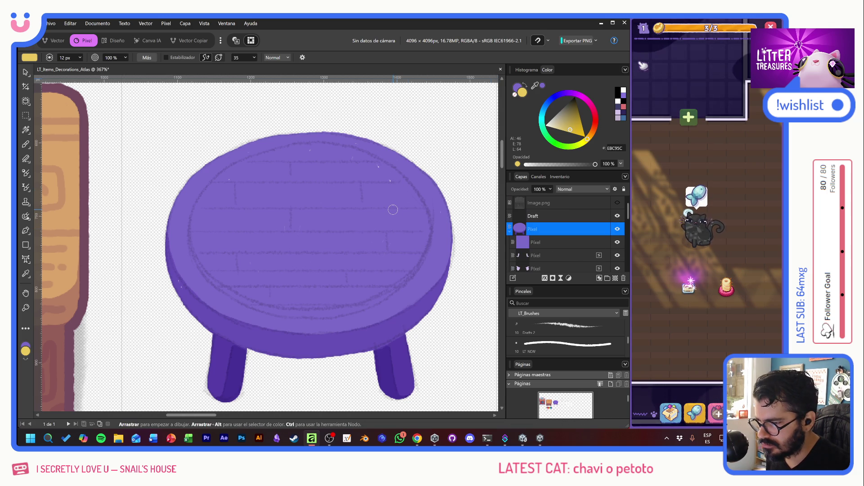
{"action": "key", "text": "d"}
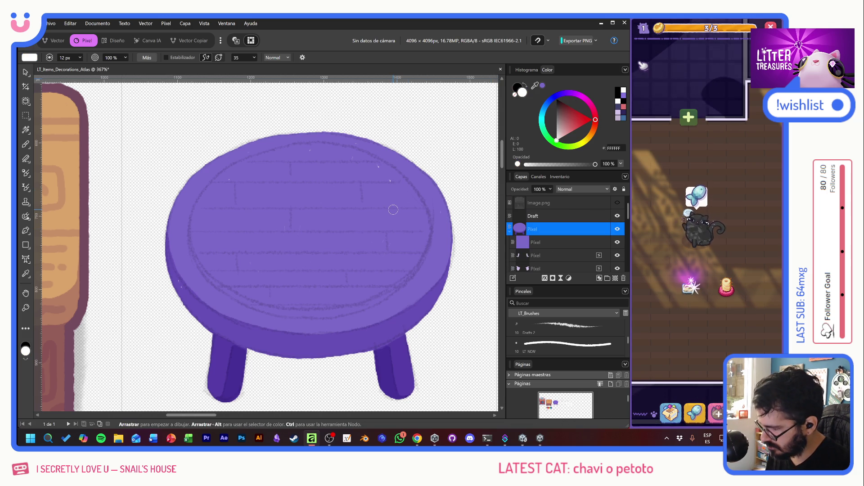
{"action": "left_click_drag", "start_coordinate": [409, 180], "coordinate": [383, 185]}
{"action": "key", "text": "ctrl+z"}
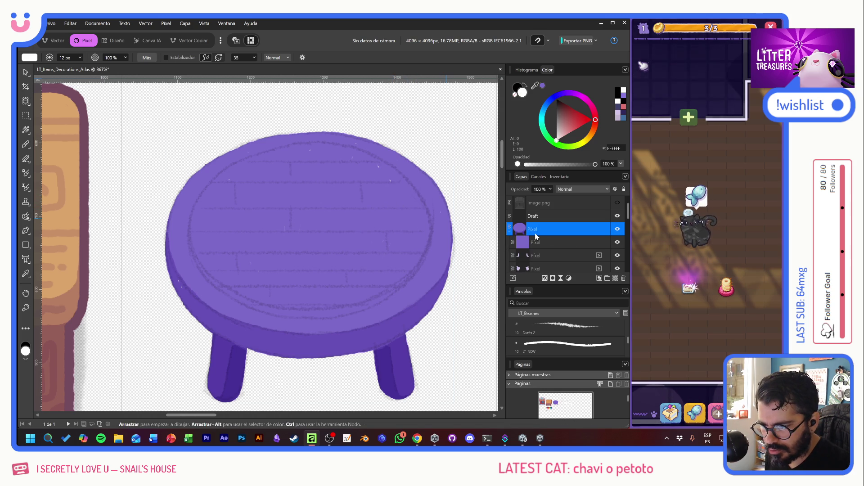
{"action": "left_click_drag", "start_coordinate": [389, 178], "coordinate": [400, 197]}
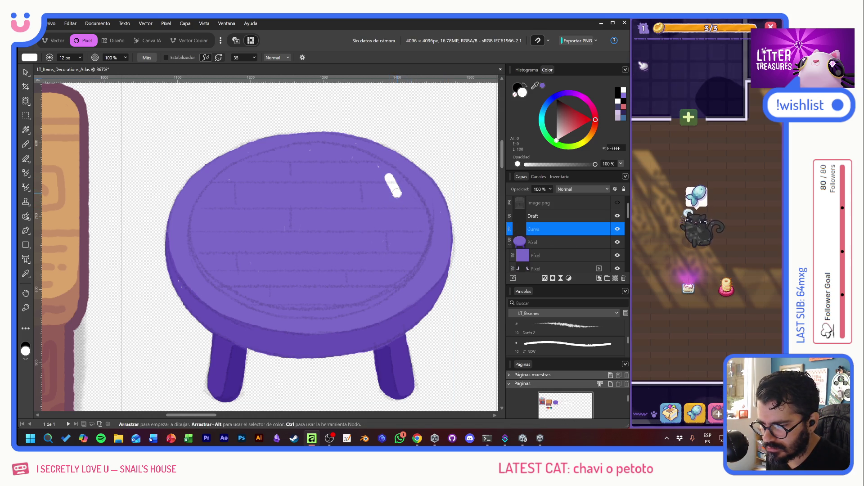
{"action": "key", "text": "ctrl+z"}
{"action": "key", "text": "b"}
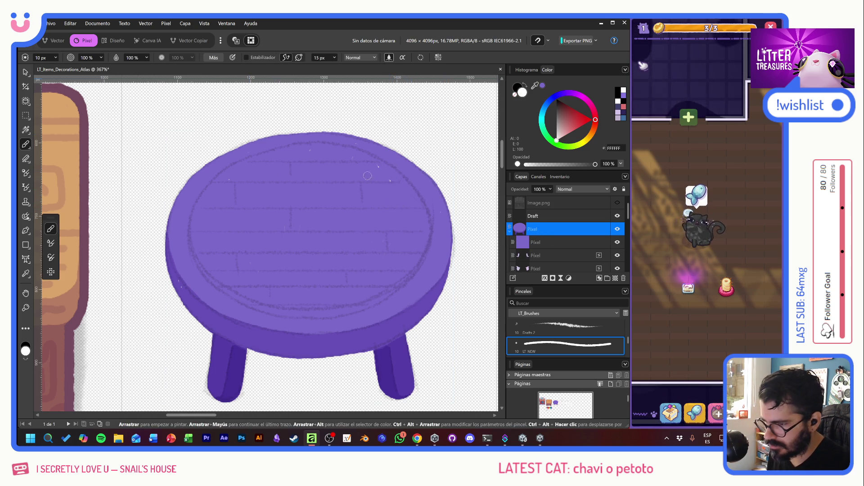
{"action": "left_click", "coordinate": [388, 181]}
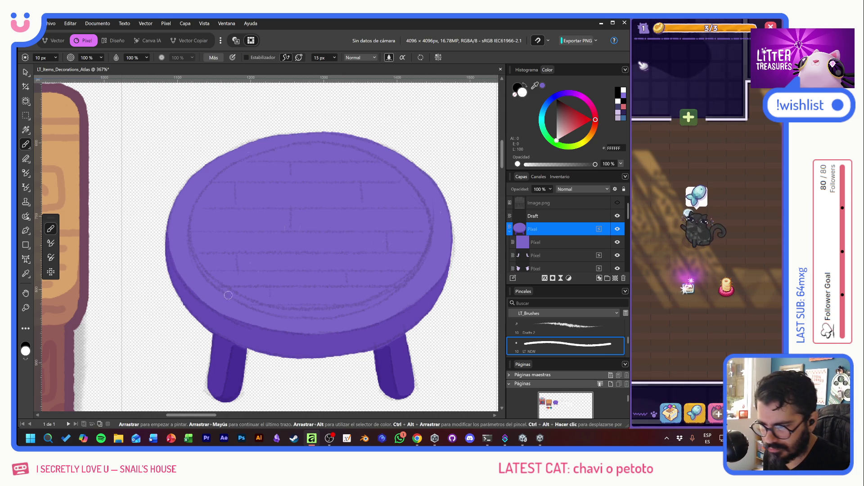
{"action": "scroll", "coordinate": [532, 270], "scroll_direction": "down", "scroll_amount": 5}
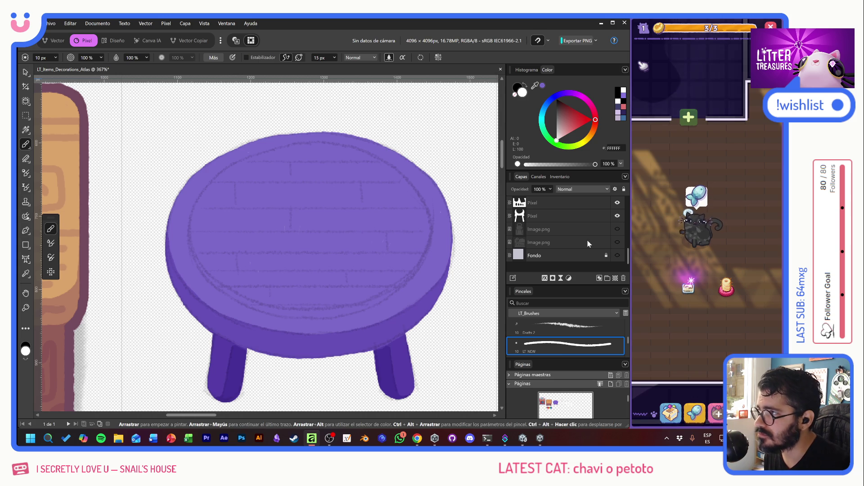
Make the grey Fondo background visible and add a pixel layer above the purple fill layer
{"action": "left_click", "coordinate": [617, 256]}
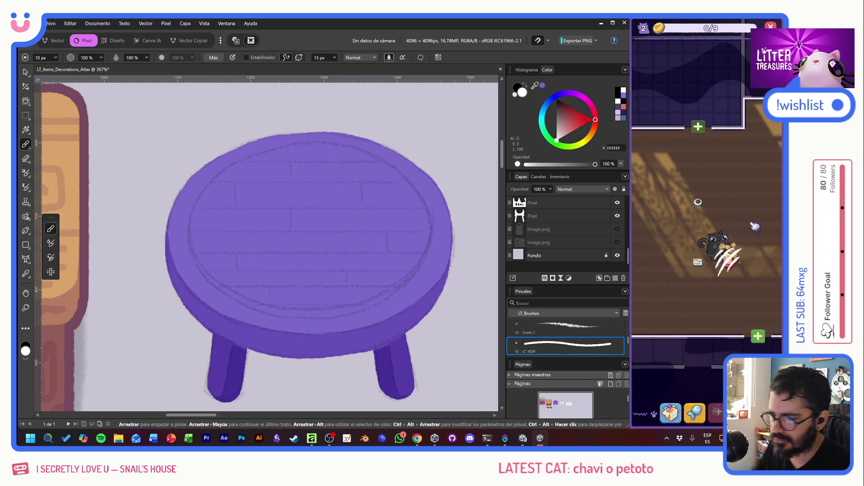
{"action": "scroll", "coordinate": [563, 245], "scroll_direction": "up", "scroll_amount": 3}
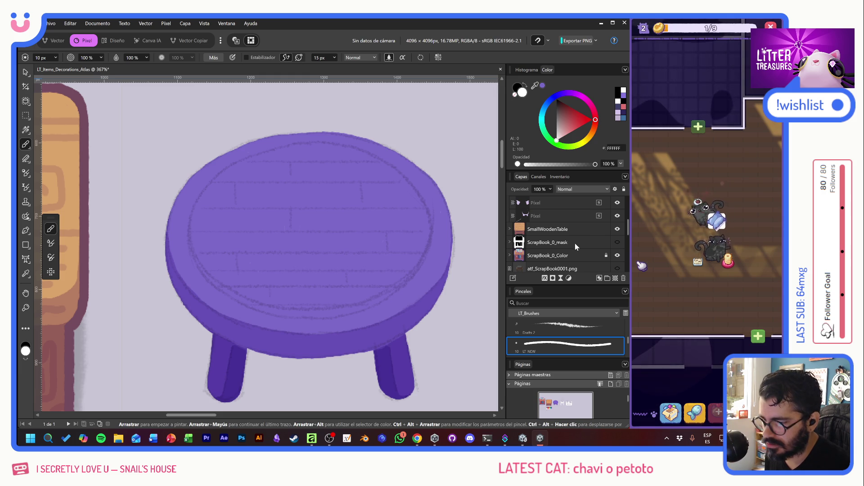
{"action": "scroll", "coordinate": [579, 246], "scroll_direction": "up", "scroll_amount": 3}
{"action": "scroll", "coordinate": [579, 245], "scroll_direction": "up", "scroll_amount": 2}
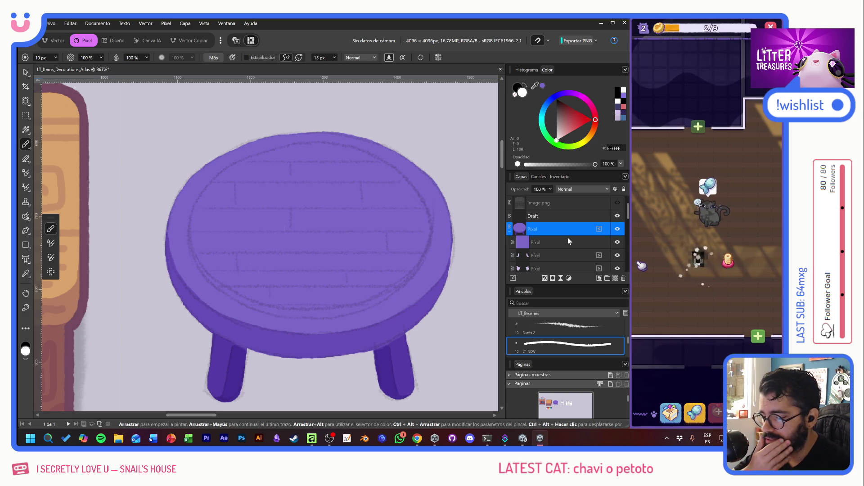
{"action": "left_click", "coordinate": [615, 279]}
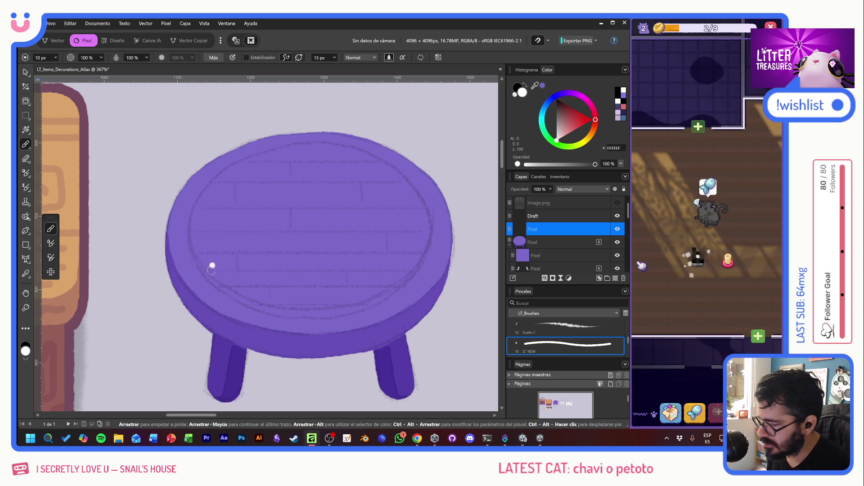
{"action": "scroll", "coordinate": [212, 265], "scroll_direction": "left", "scroll_amount": 10}
{"action": "scroll", "coordinate": [200, 262], "scroll_direction": "down", "scroll_amount": 10}
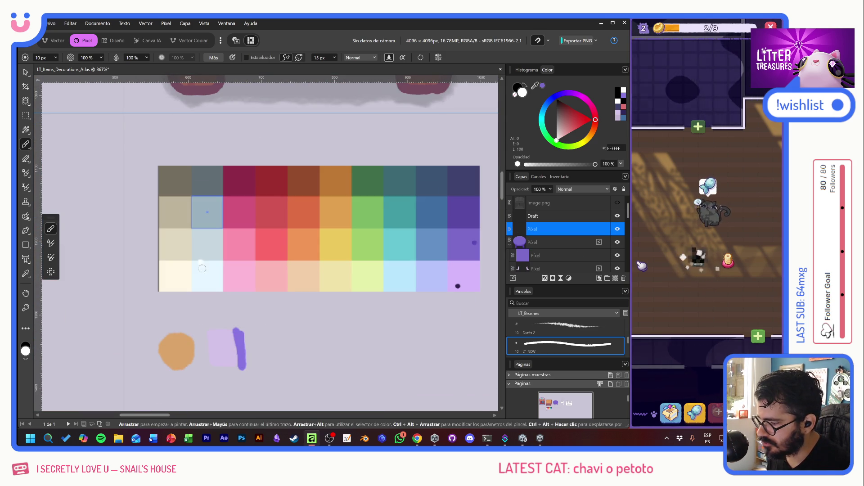
Pick a pale colour and start the white highlight along the tabletop's top and left edges
{"action": "left_click", "coordinate": [200, 264], "text": "alt"}
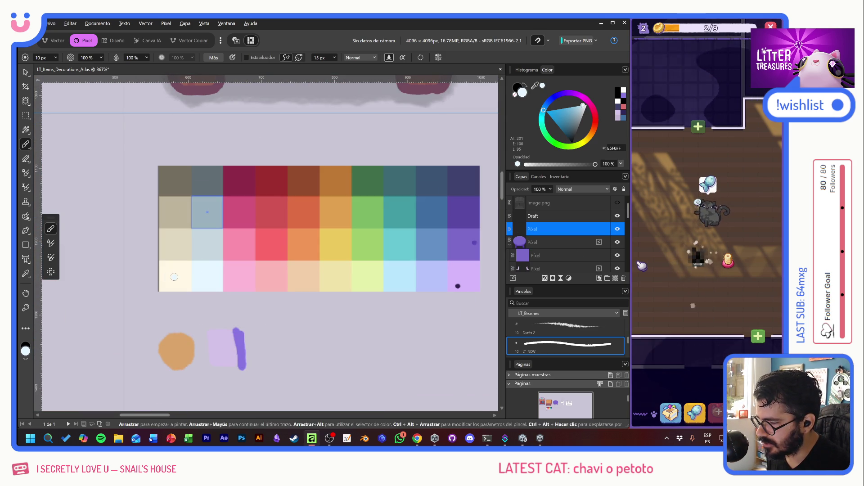
{"action": "scroll", "coordinate": [210, 268], "scroll_direction": "up", "scroll_amount": 10}
{"action": "scroll", "coordinate": [209, 268], "scroll_direction": "right", "scroll_amount": 10}
{"action": "left_click_drag", "start_coordinate": [374, 149], "coordinate": [315, 215]}
{"action": "key", "text": "ctrl+z"}
{"action": "scroll", "coordinate": [384, 197], "scroll_direction": "up", "scroll_amount": 3}
{"action": "scroll", "coordinate": [385, 197], "scroll_direction": "right", "scroll_amount": 5}
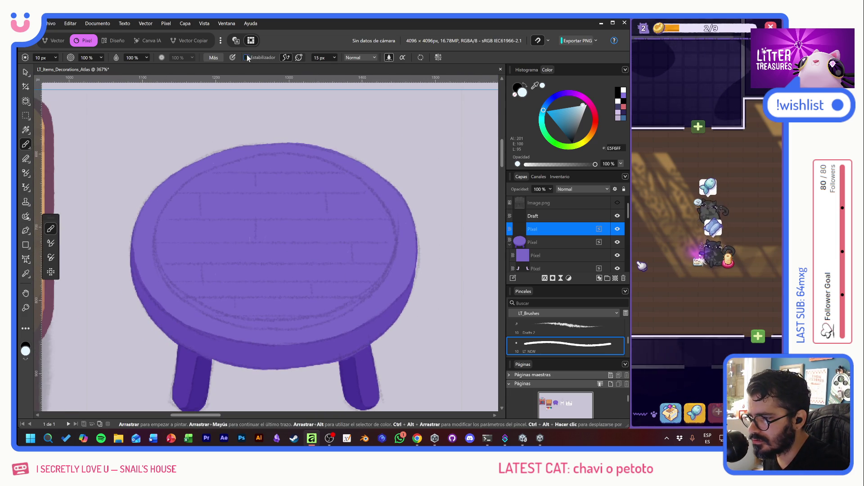
{"action": "mouse_move", "coordinate": [267, 175]}
{"action": "left_mouse_down"}
{"action": "mouse_move", "coordinate": [234, 180]}
{"action": "mouse_move", "coordinate": [311, 290]}
{"action": "mouse_move", "coordinate": [331, 241]}
{"action": "left_mouse_up"}
{"action": "key", "text": "ctrl+z"}
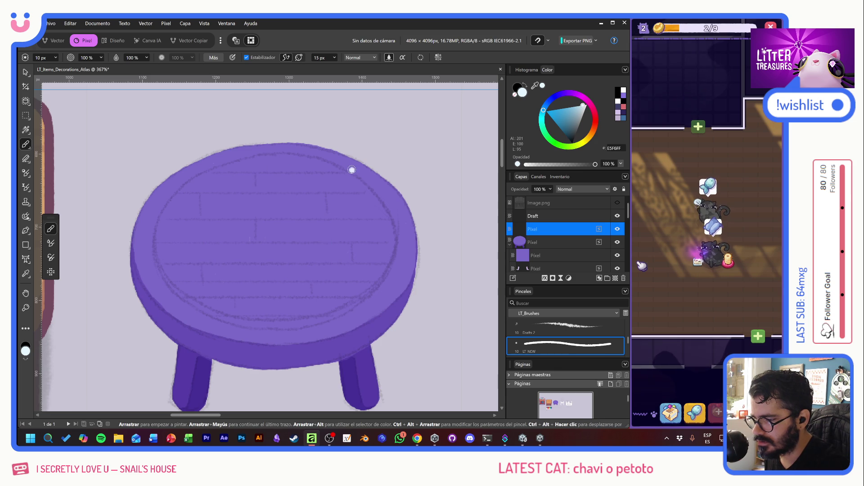
{"action": "left_click_drag", "start_coordinate": [276, 156], "coordinate": [243, 159]}
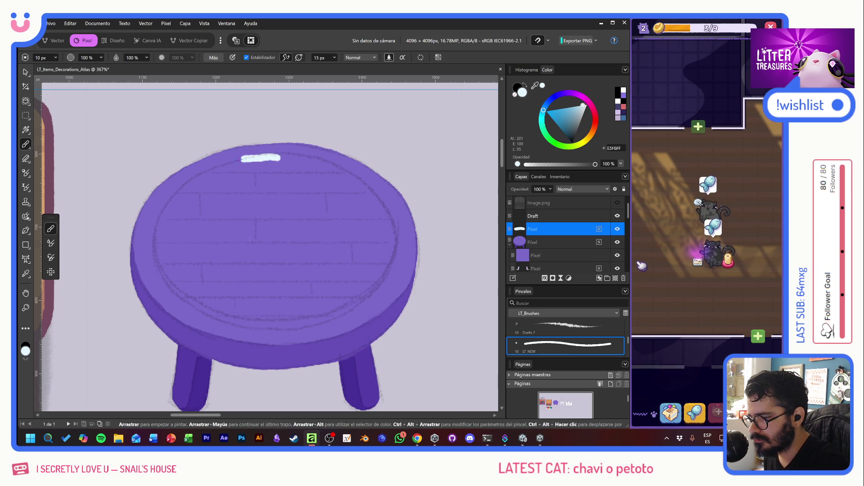
{"action": "left_click_drag", "start_coordinate": [158, 244], "coordinate": [174, 284]}
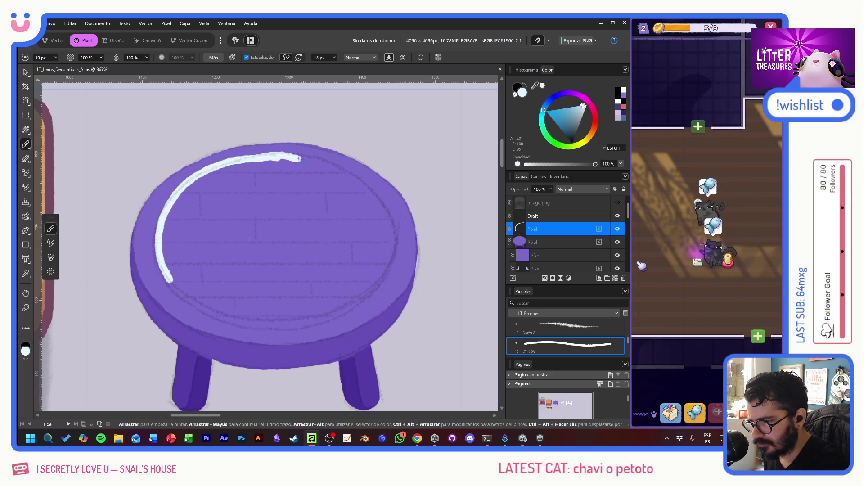
{"action": "key", "text": "ctrl+z"}
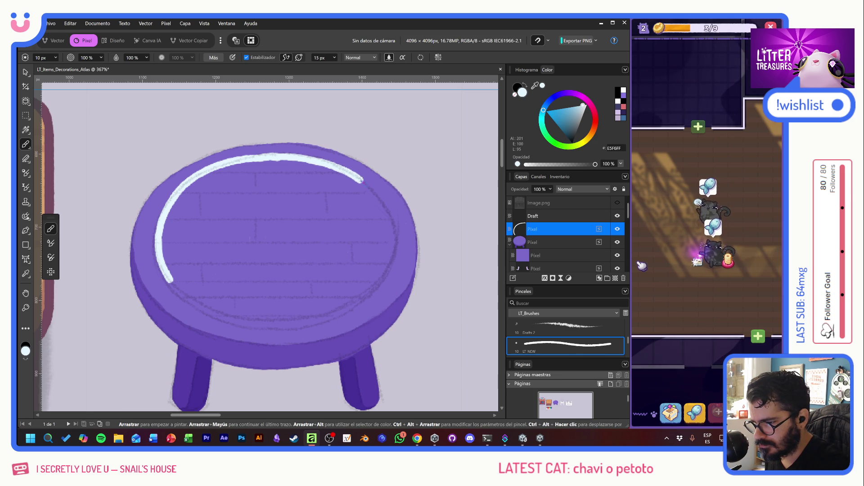
Continue the white ring around the bottom and right sides, with the Stabiliser turned off
{"action": "mouse_move", "coordinate": [386, 208]}
{"action": "left_mouse_down"}
{"action": "mouse_move", "coordinate": [371, 275]}
{"action": "mouse_move", "coordinate": [290, 302]}
{"action": "left_mouse_up"}
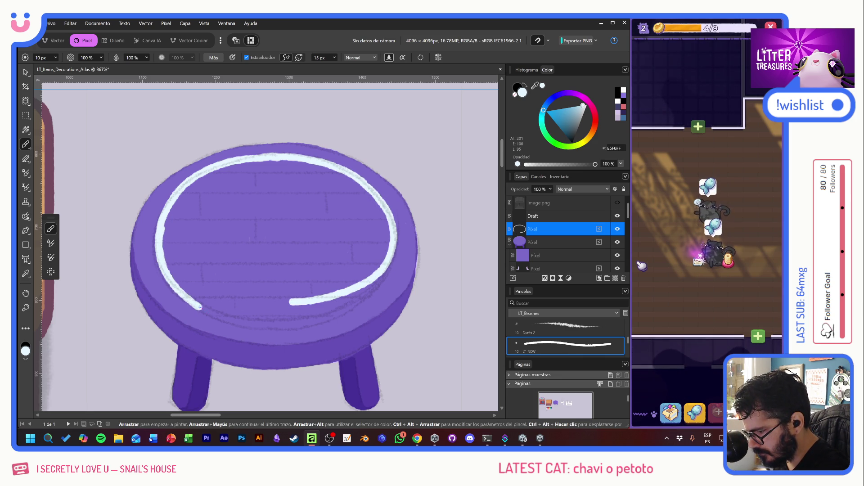
{"action": "left_click_drag", "start_coordinate": [266, 326], "coordinate": [317, 310]}
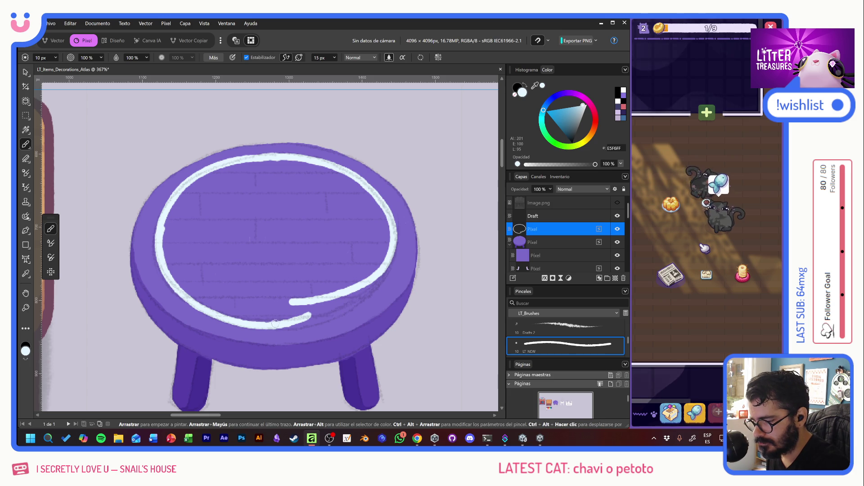
{"action": "mouse_move", "coordinate": [312, 318]}
{"action": "left_mouse_down"}
{"action": "mouse_move", "coordinate": [368, 289]}
{"action": "mouse_move", "coordinate": [394, 243]}
{"action": "left_mouse_up"}
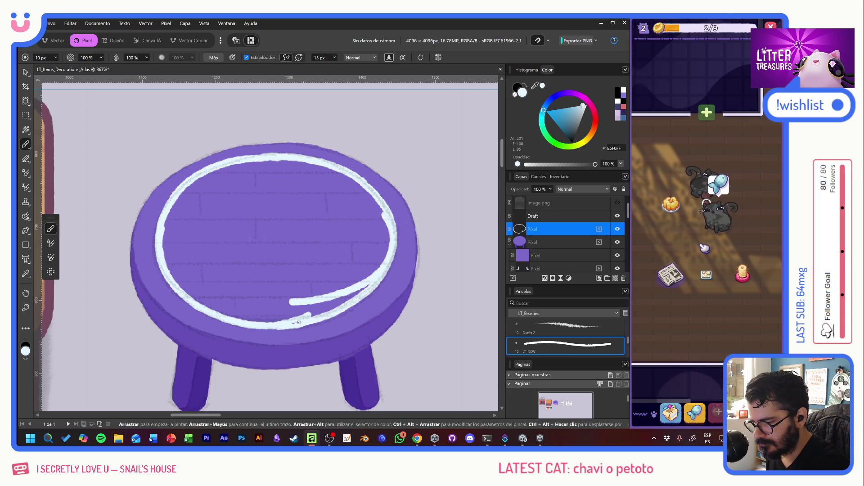
{"action": "left_click", "coordinate": [361, 126]}
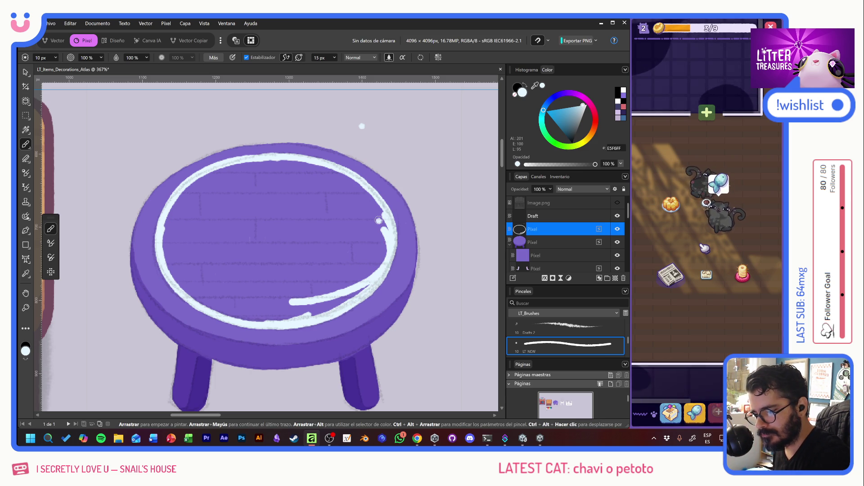
{"action": "left_click", "coordinate": [248, 57]}
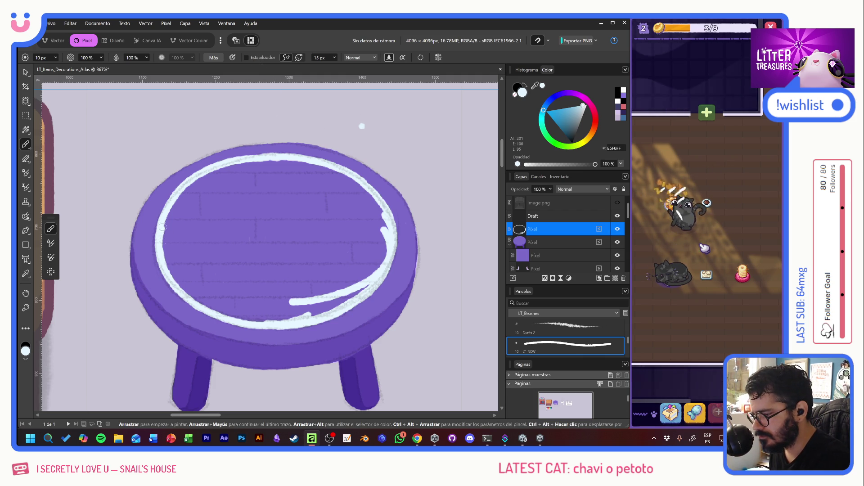
{"action": "mouse_move", "coordinate": [166, 220]}
{"action": "left_mouse_down"}
{"action": "mouse_move", "coordinate": [198, 266]}
{"action": "mouse_move", "coordinate": [240, 269]}
{"action": "mouse_move", "coordinate": [270, 225]}
{"action": "mouse_move", "coordinate": [281, 253]}
{"action": "mouse_move", "coordinate": [291, 239]}
{"action": "mouse_move", "coordinate": [319, 234]}
{"action": "mouse_move", "coordinate": [341, 262]}
{"action": "mouse_move", "coordinate": [379, 243]}
{"action": "mouse_move", "coordinate": [384, 256]}
{"action": "mouse_move", "coordinate": [349, 287]}
{"action": "mouse_move", "coordinate": [314, 298]}
{"action": "mouse_move", "coordinate": [300, 283]}
{"action": "mouse_move", "coordinate": [279, 290]}
{"action": "mouse_move", "coordinate": [261, 252]}
{"action": "left_mouse_up"}
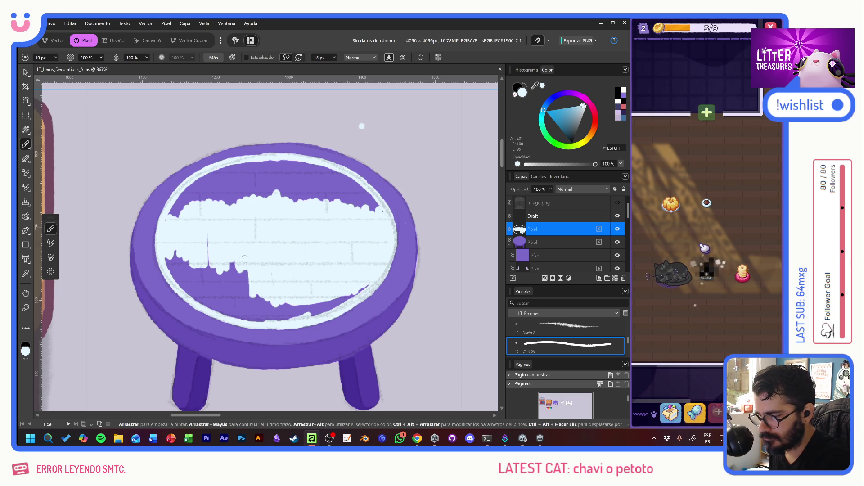
Paint pale blue over the tabletop's lower, left, top-rim and right areas until no purple remains
{"action": "left_click_drag", "start_coordinate": [250, 285], "coordinate": [234, 276]}
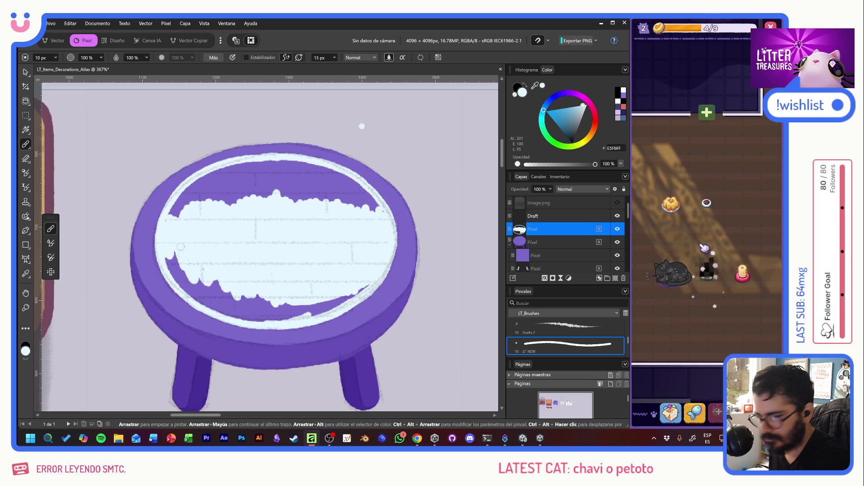
{"action": "mouse_move", "coordinate": [168, 255]}
{"action": "left_mouse_down"}
{"action": "mouse_move", "coordinate": [182, 286]}
{"action": "mouse_move", "coordinate": [241, 318]}
{"action": "mouse_move", "coordinate": [285, 302]}
{"action": "mouse_move", "coordinate": [318, 314]}
{"action": "mouse_move", "coordinate": [333, 300]}
{"action": "left_mouse_up"}
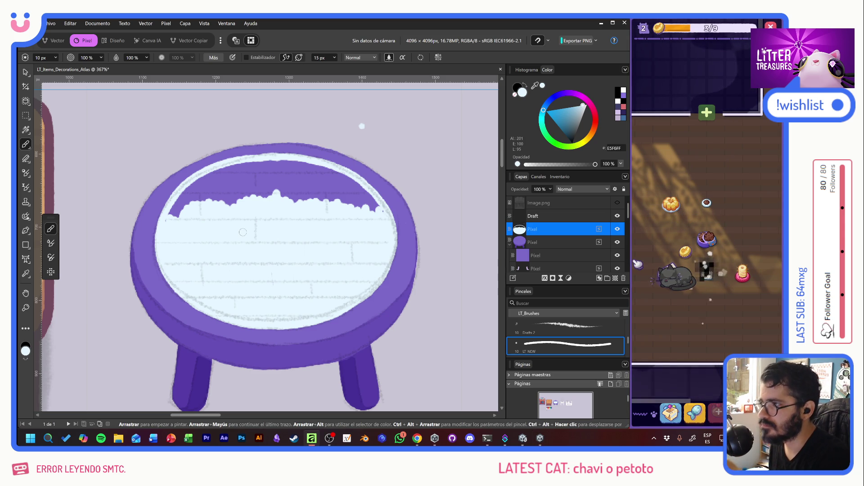
{"action": "left_click_drag", "start_coordinate": [178, 210], "coordinate": [385, 219]}
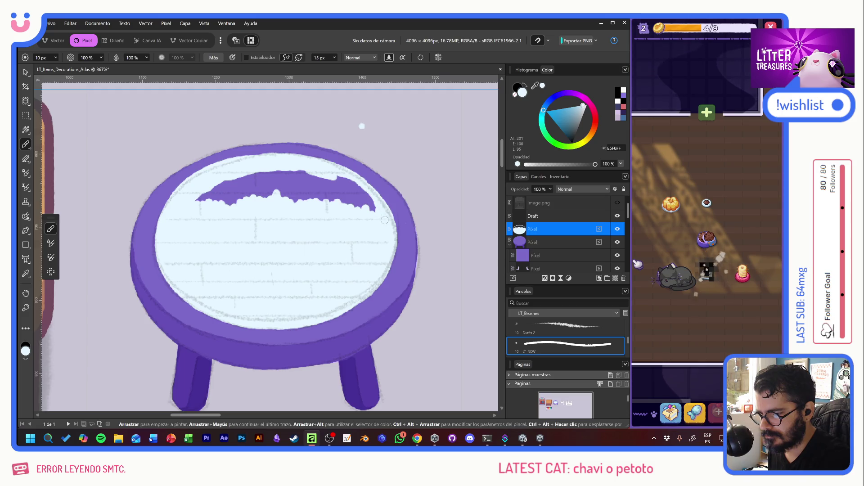
{"action": "mouse_move", "coordinate": [365, 176]}
{"action": "left_mouse_down"}
{"action": "mouse_move", "coordinate": [344, 193]}
{"action": "mouse_move", "coordinate": [363, 184]}
{"action": "mouse_move", "coordinate": [283, 191]}
{"action": "mouse_move", "coordinate": [275, 203]}
{"action": "mouse_move", "coordinate": [223, 178]}
{"action": "left_mouse_up"}
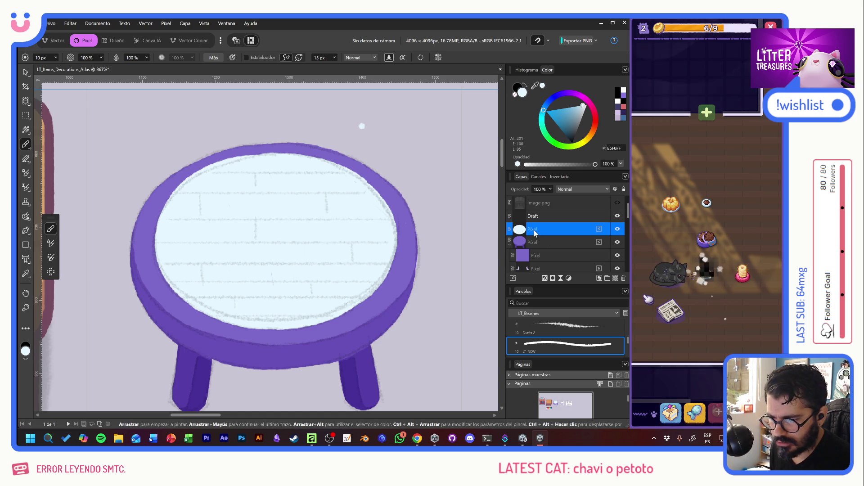
Delete the empty pixel layer and select the layer nested under the white oval
{"action": "key", "text": "d"}
{"action": "key", "text": "m"}
{"action": "left_click_drag", "start_coordinate": [342, 116], "coordinate": [391, 145]}
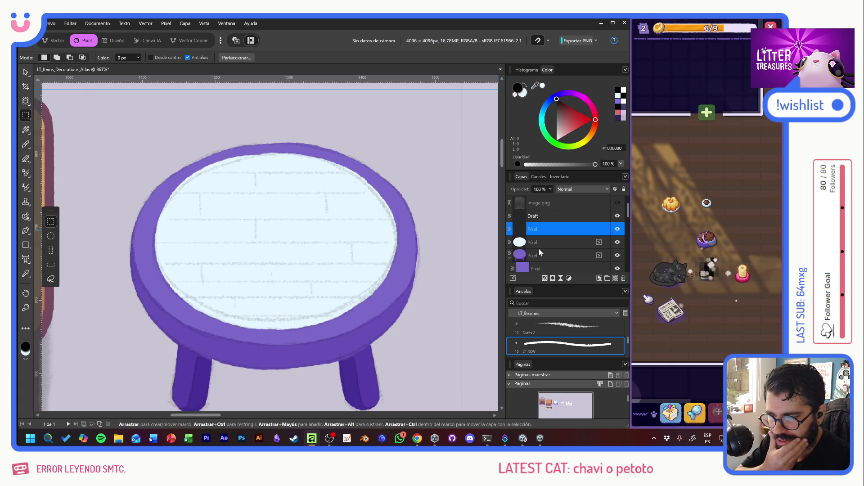
{"action": "key", "text": "Delete"}
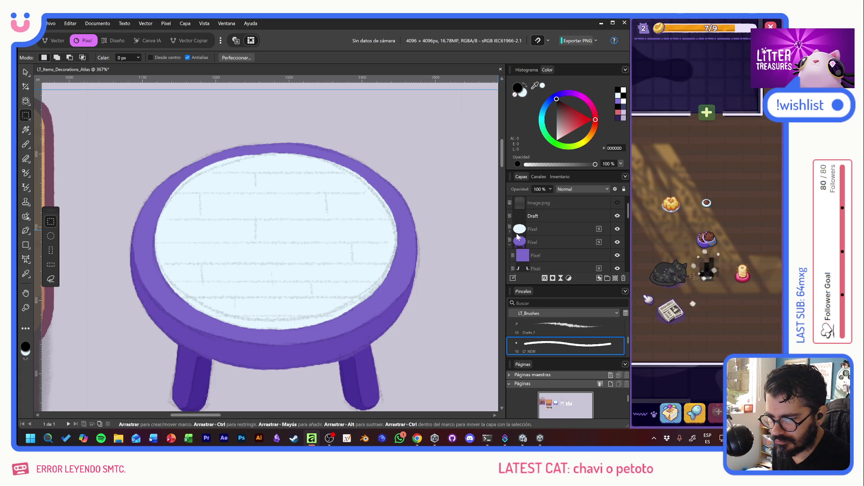
{"action": "left_click", "coordinate": [511, 231]}
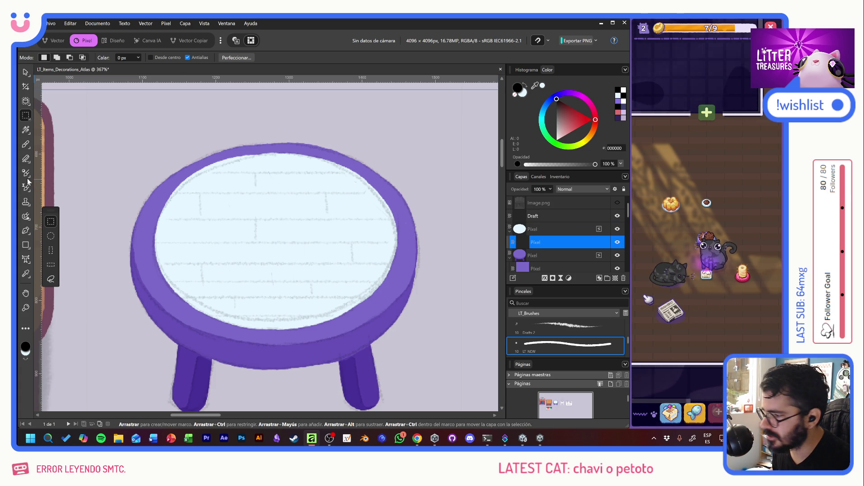
Pick lavender from the palette and set the layer's blend mode to Multiplicar
{"action": "left_click", "coordinate": [25, 144]}
{"action": "mouse_move", "coordinate": [170, 403]}
{"action": "left_mouse_down"}
{"action": "mouse_move", "coordinate": [374, 126]}
{"action": "mouse_move", "coordinate": [401, 68]}
{"action": "left_mouse_up"}
{"action": "mouse_move", "coordinate": [236, 242]}
{"action": "left_mouse_down"}
{"action": "mouse_move", "coordinate": [371, 165]}
{"action": "mouse_move", "coordinate": [172, 386]}
{"action": "left_mouse_up"}
{"action": "mouse_move", "coordinate": [315, 135]}
{"action": "left_mouse_down"}
{"action": "mouse_move", "coordinate": [200, 260]}
{"action": "mouse_move", "coordinate": [276, 280]}
{"action": "mouse_move", "coordinate": [311, 201]}
{"action": "mouse_move", "coordinate": [299, 251]}
{"action": "left_mouse_up"}
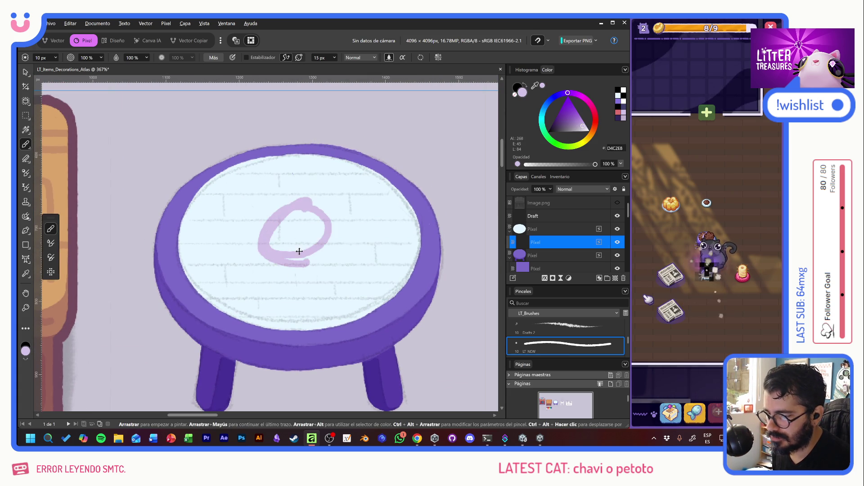
{"action": "key", "text": "ctrl+z"}
{"action": "left_click", "coordinate": [582, 189]}
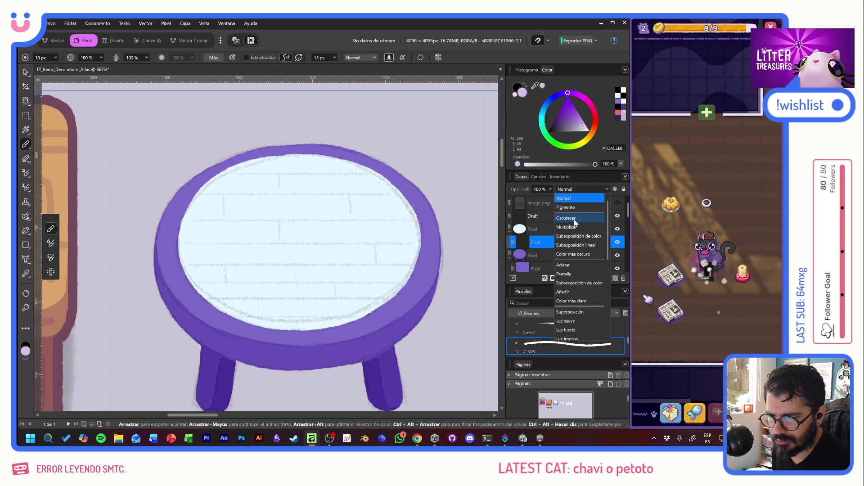
{"action": "left_click", "coordinate": [566, 228]}
{"action": "left_click_drag", "start_coordinate": [281, 231], "coordinate": [334, 281]}
{"action": "key", "text": "ctrl+z"}
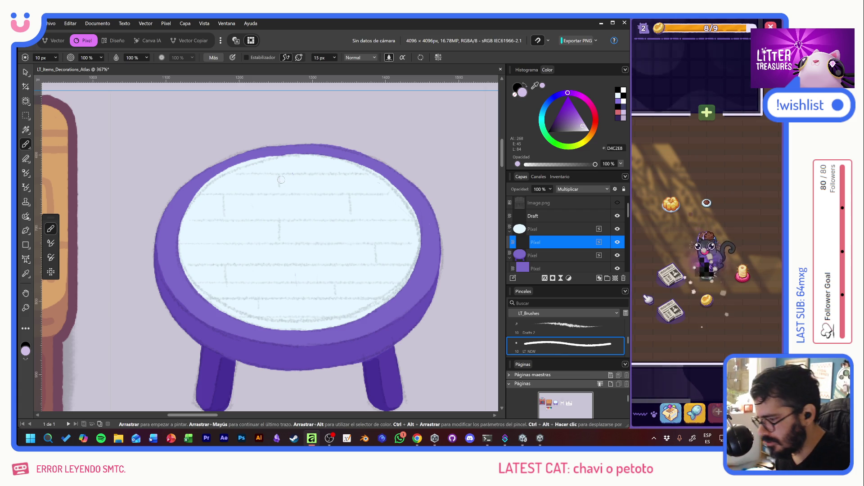
Re-enable the Stabiliser and shade the glass's lower inner rim with lavender
{"action": "left_click", "coordinate": [260, 59]}
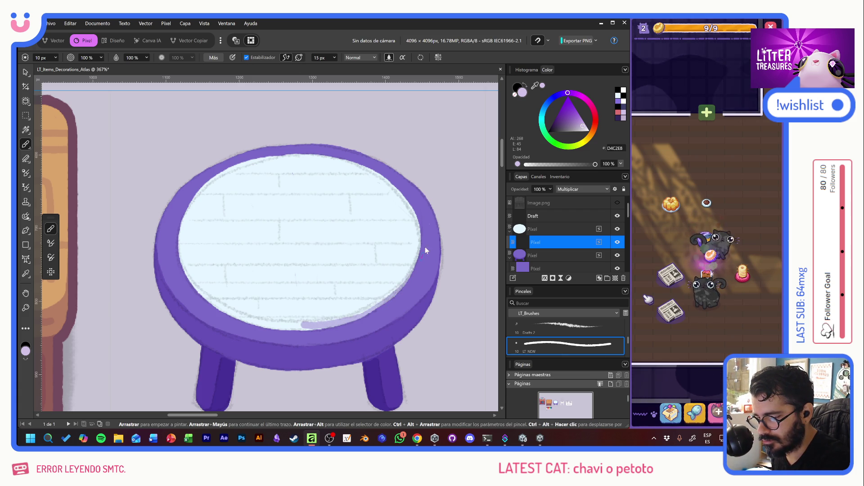
{"action": "key", "text": "ctrl+z"}
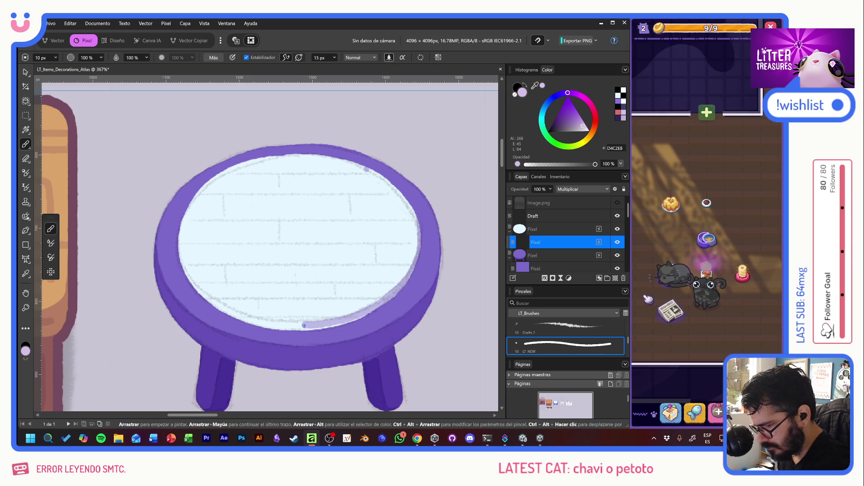
{"action": "left_click_drag", "start_coordinate": [275, 323], "coordinate": [237, 315]}
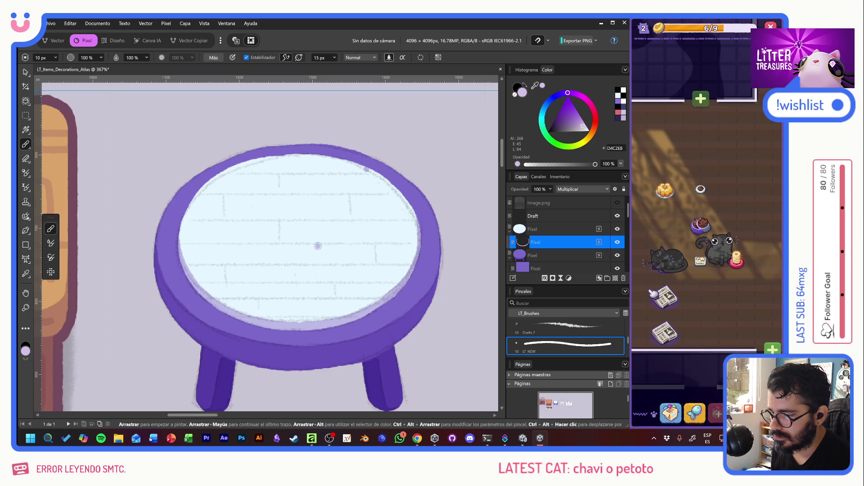
{"action": "left_click_drag", "start_coordinate": [304, 212], "coordinate": [364, 207]}
{"action": "key", "text": "ctrl+z"}
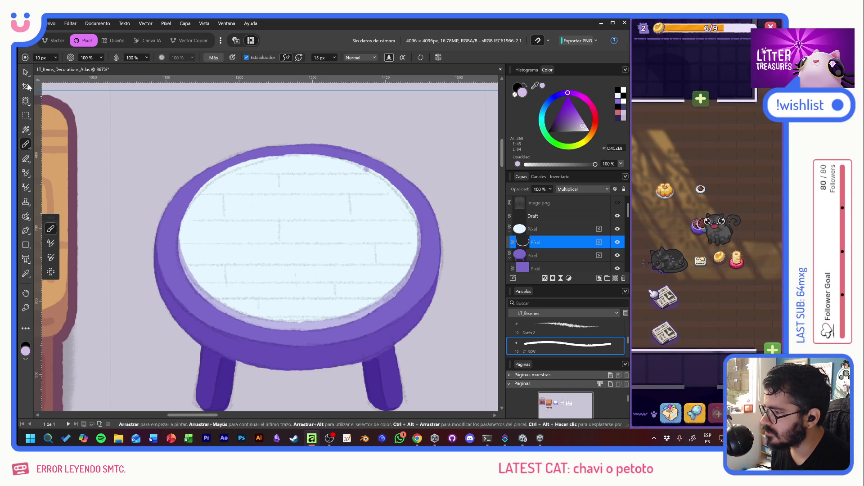
{"action": "left_click", "coordinate": [25, 115]}
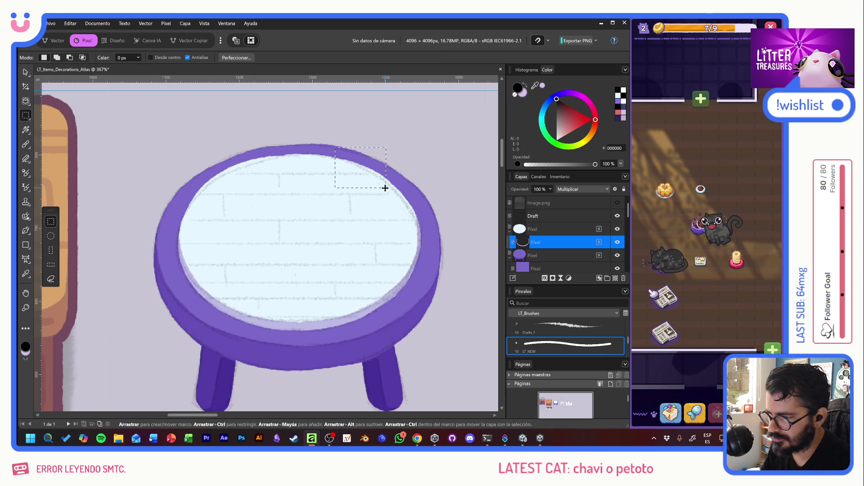
{"action": "left_click", "coordinate": [26, 72]}
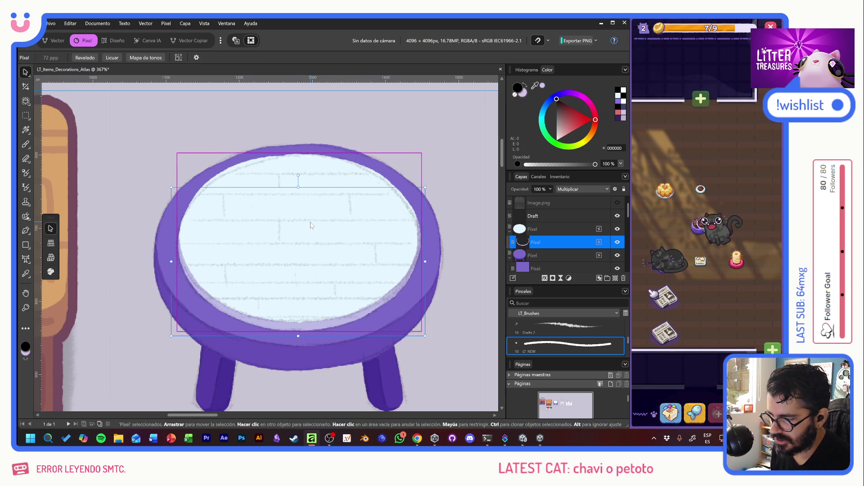
{"action": "left_click", "coordinate": [614, 279]}
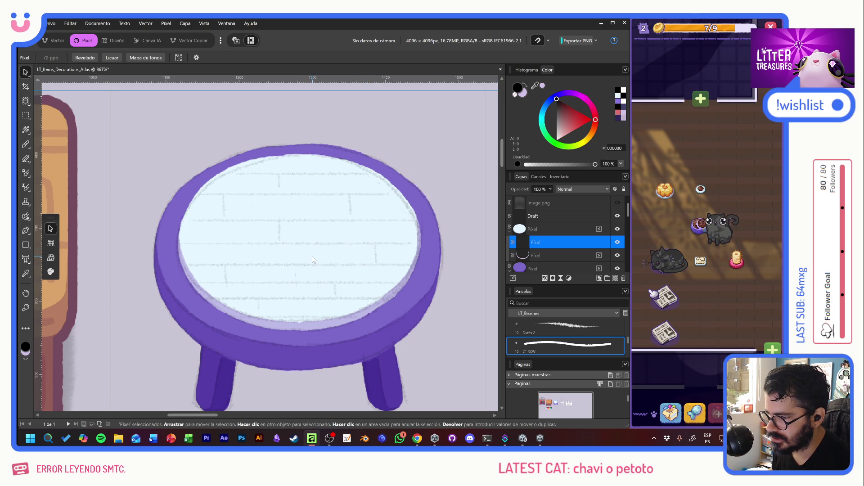
{"action": "left_click", "coordinate": [617, 230]}
{"action": "left_click", "coordinate": [618, 230]}
{"action": "mouse_move", "coordinate": [222, 303]}
{"action": "left_mouse_down"}
{"action": "mouse_move", "coordinate": [339, 180]}
{"action": "mouse_move", "coordinate": [296, 218]}
{"action": "left_mouse_up"}
{"action": "left_click_drag", "start_coordinate": [296, 217], "coordinate": [277, 232]}
{"action": "key", "text": "b"}
{"action": "key", "text": "x"}
{"action": "left_click", "coordinate": [154, 261], "text": "alt"}
{"action": "mouse_move", "coordinate": [387, 184]}
{"action": "left_mouse_down"}
{"action": "mouse_move", "coordinate": [193, 293]}
{"action": "mouse_move", "coordinate": [73, 410]}
{"action": "left_mouse_up"}
{"action": "left_click_drag", "start_coordinate": [281, 139], "coordinate": [276, 231]}
{"action": "key", "text": "ctrl+z"}
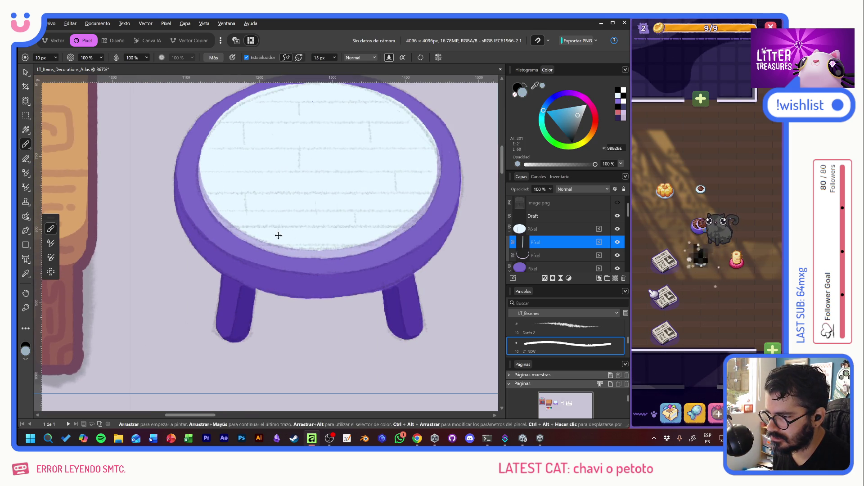
{"action": "scroll", "coordinate": [275, 236], "scroll_direction": "up", "scroll_amount": 3}
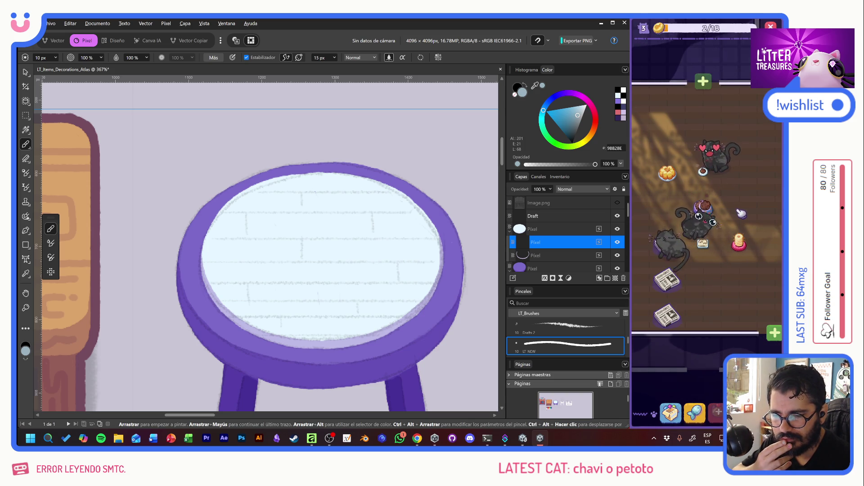
{"action": "left_click", "coordinate": [667, 421]}
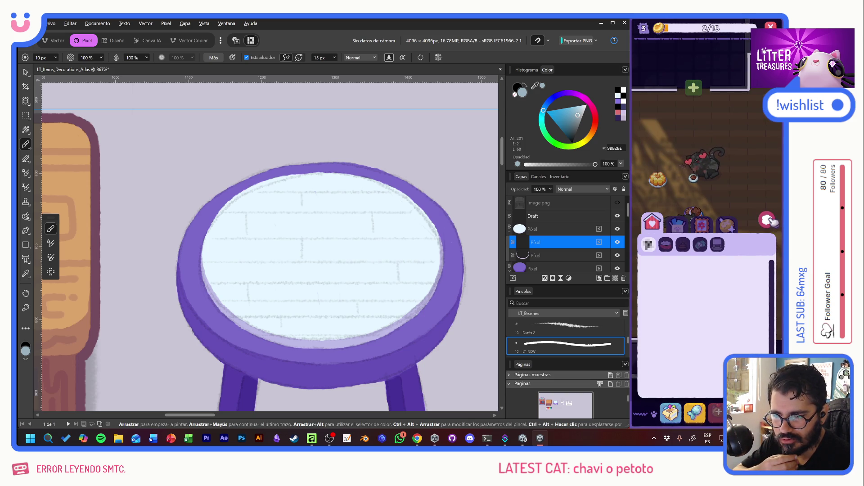
{"action": "left_click", "coordinate": [767, 220]}
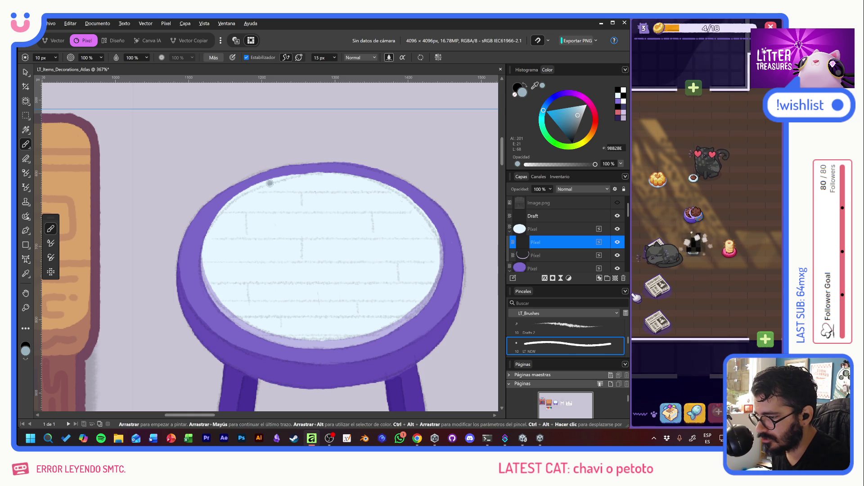
Paint five vertical grey grid lines across the tabletop: centre, both sides of centre, and outer edges
{"action": "left_click_drag", "start_coordinate": [273, 180], "coordinate": [275, 342]}
{"action": "key", "text": "ctrl+z"}
{"action": "key", "text": "ctrl+z"}
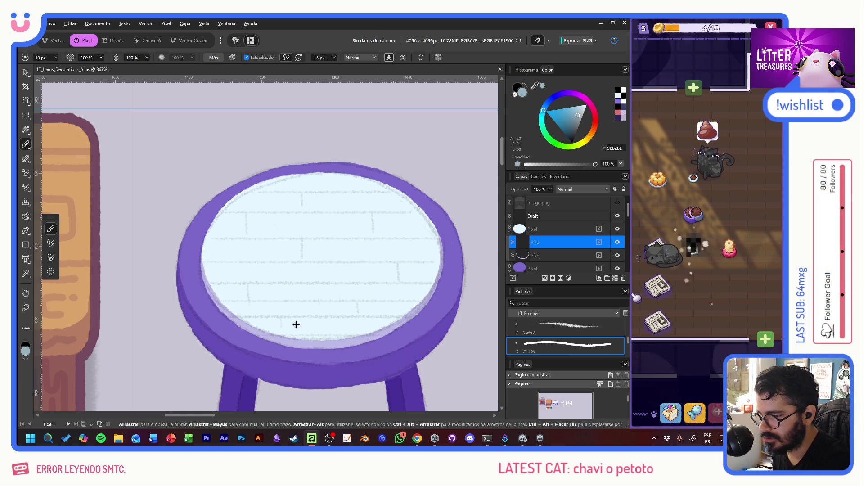
{"action": "left_click_drag", "start_coordinate": [323, 168], "coordinate": [321, 342]}
{"action": "key", "text": "ctrl+z"}
{"action": "left_click_drag", "start_coordinate": [321, 167], "coordinate": [317, 354]}
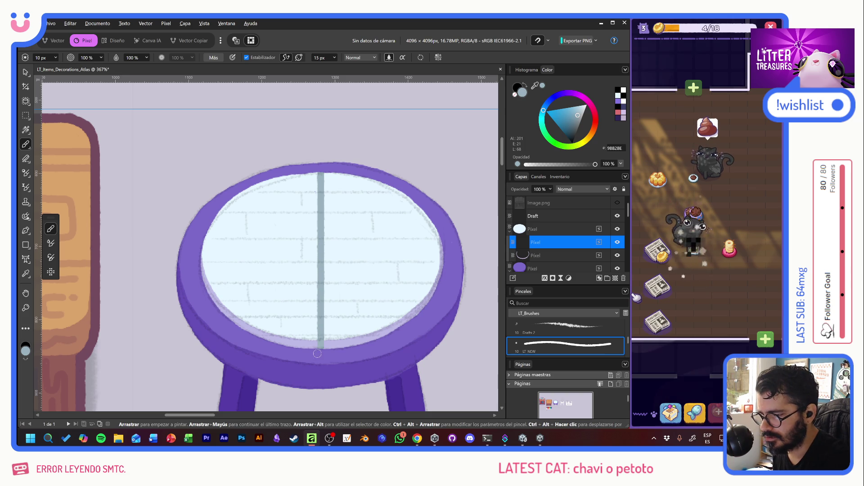
{"action": "left_click_drag", "start_coordinate": [265, 175], "coordinate": [264, 339]}
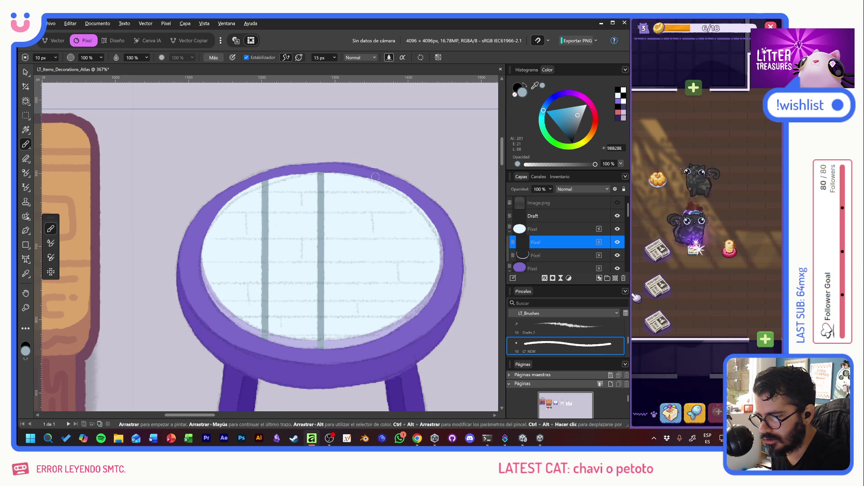
{"action": "left_click_drag", "start_coordinate": [376, 178], "coordinate": [375, 341]}
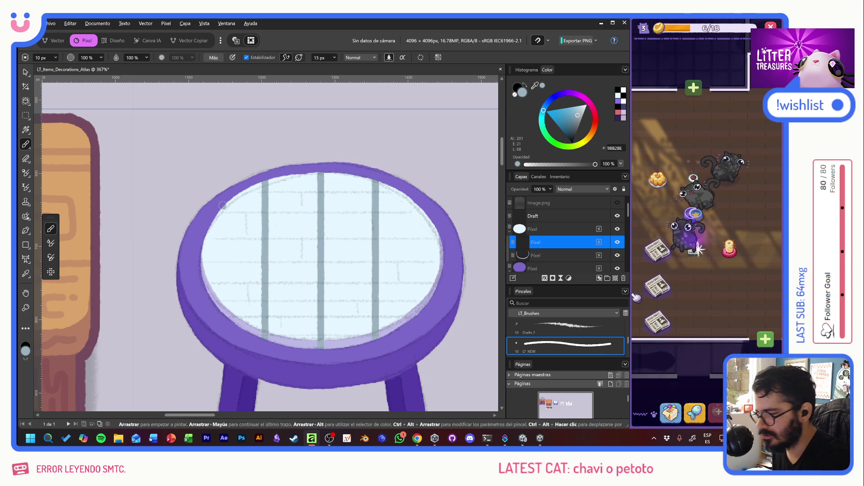
{"action": "left_click_drag", "start_coordinate": [219, 205], "coordinate": [218, 315]}
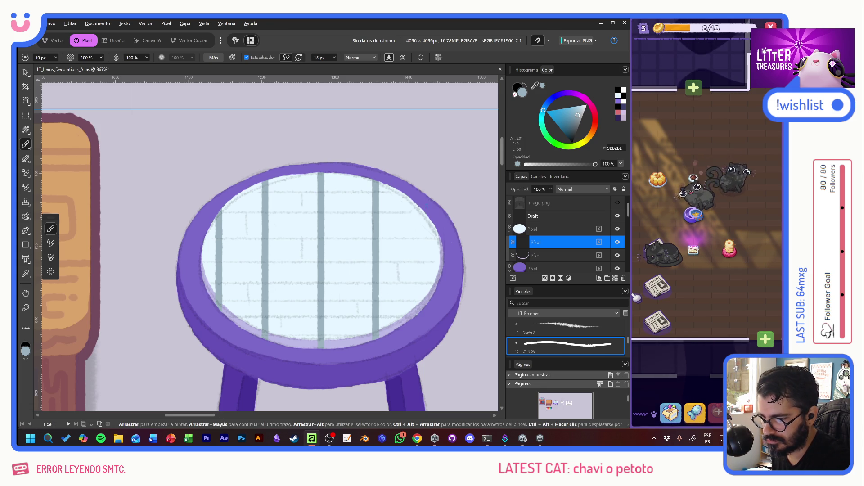
{"action": "left_click_drag", "start_coordinate": [424, 211], "coordinate": [425, 305]}
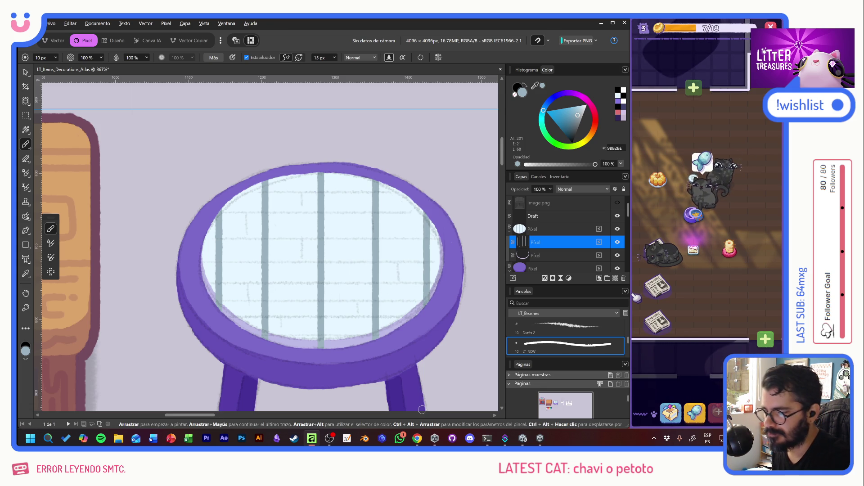
Paint three horizontal grey grid lines across the middle, upper and lower tabletop
{"action": "left_click_drag", "start_coordinate": [194, 260], "coordinate": [435, 270]}
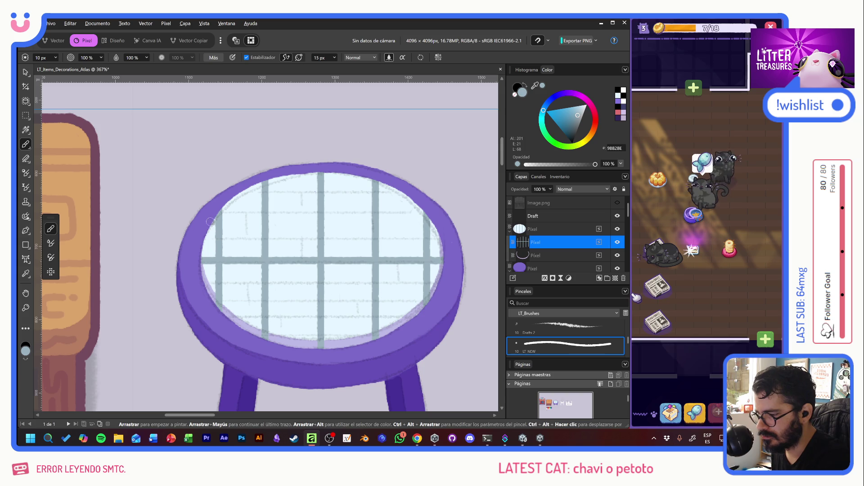
{"action": "left_click_drag", "start_coordinate": [209, 219], "coordinate": [439, 218]}
{"action": "key", "text": "ctrl+z"}
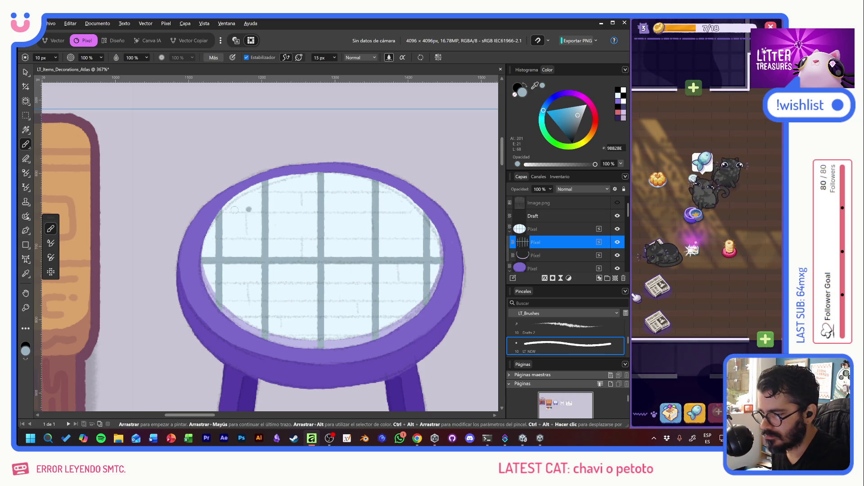
{"action": "left_click_drag", "start_coordinate": [220, 209], "coordinate": [428, 223]}
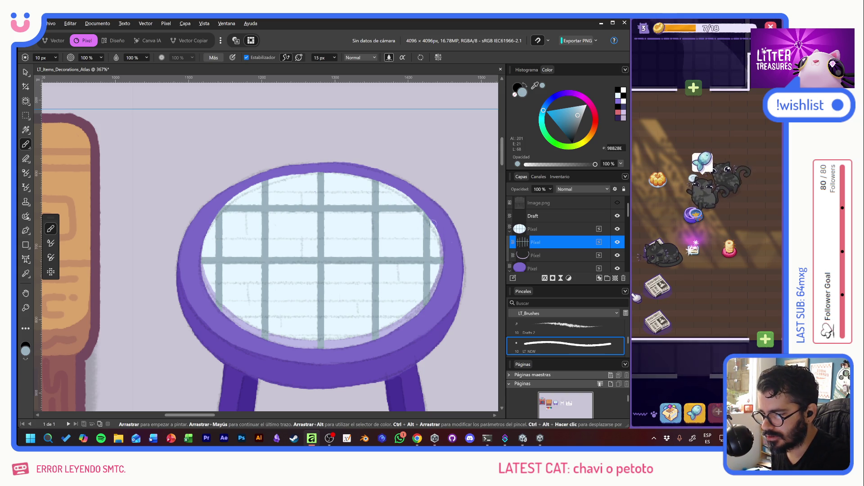
{"action": "left_click_drag", "start_coordinate": [221, 313], "coordinate": [417, 313]}
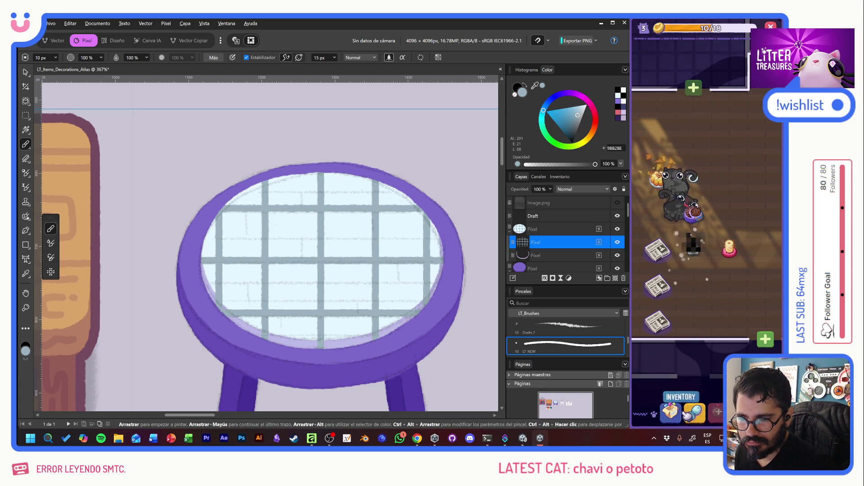
Visit the game's supply shop, dig up Old Bread in the litter-box minigame, then open the inventory
{"action": "left_click", "coordinate": [694, 412]}
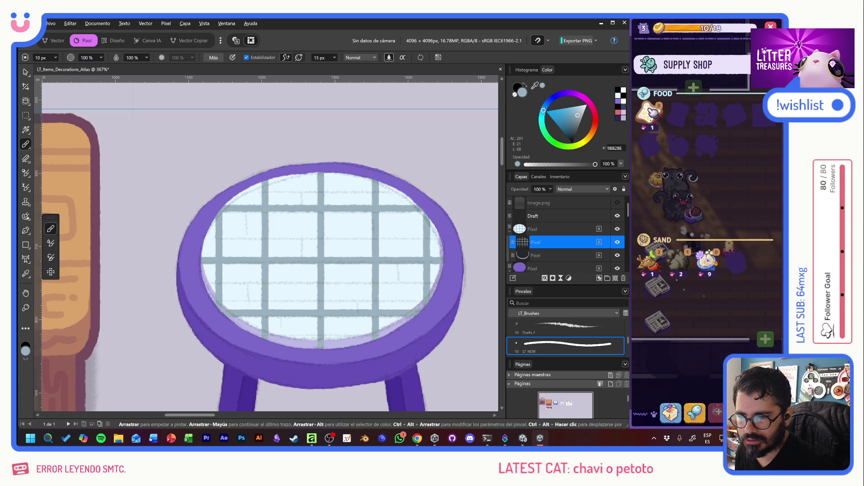
{"action": "left_click", "coordinate": [738, 178]}
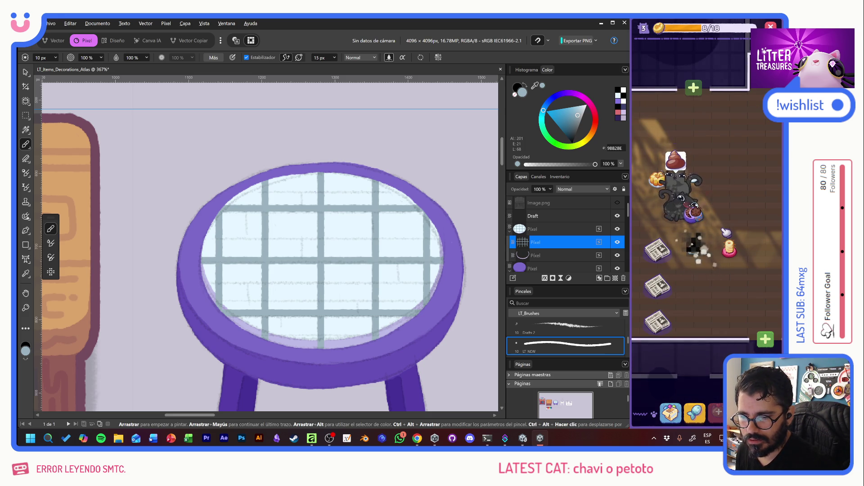
{"action": "left_click", "coordinate": [675, 152]}
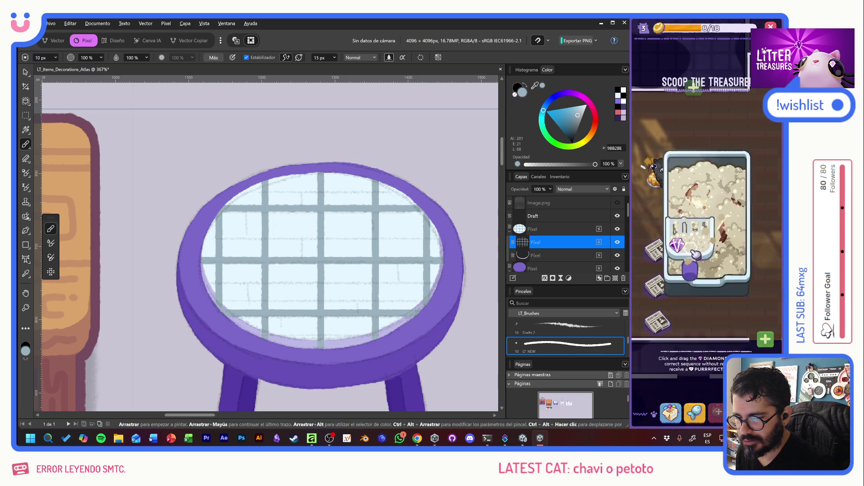
{"action": "left_click_drag", "start_coordinate": [653, 251], "coordinate": [743, 257]}
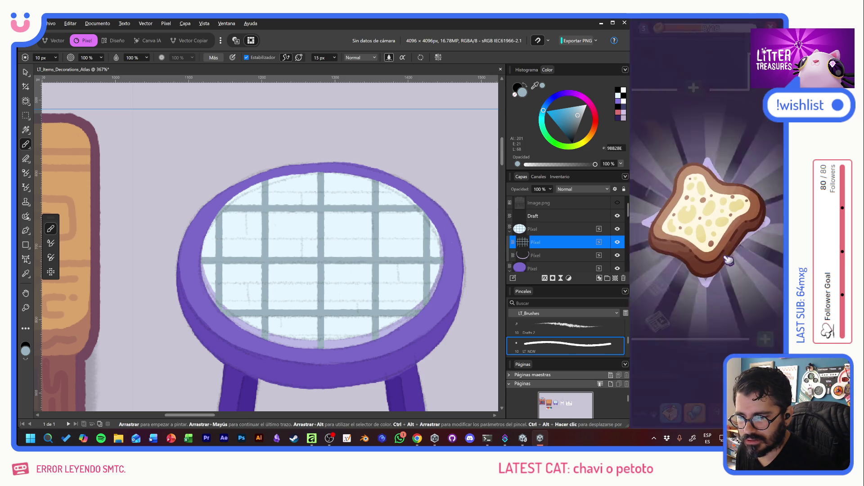
{"action": "left_click", "coordinate": [719, 243]}
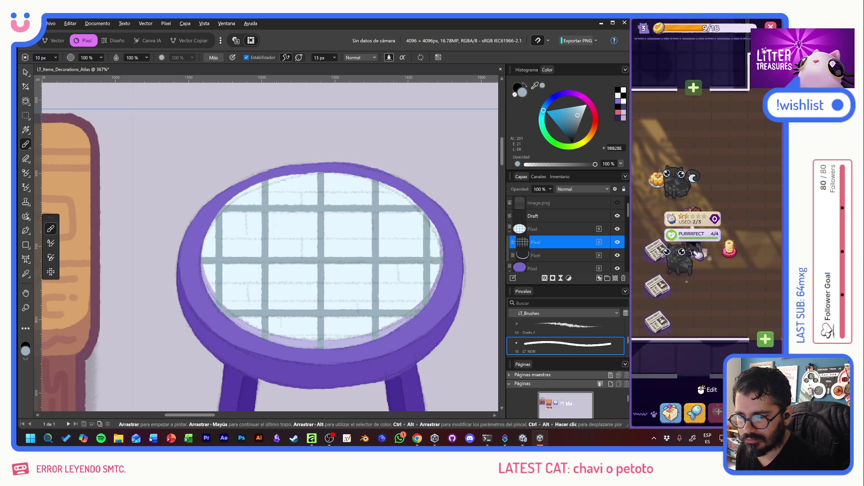
{"action": "left_click", "coordinate": [670, 411]}
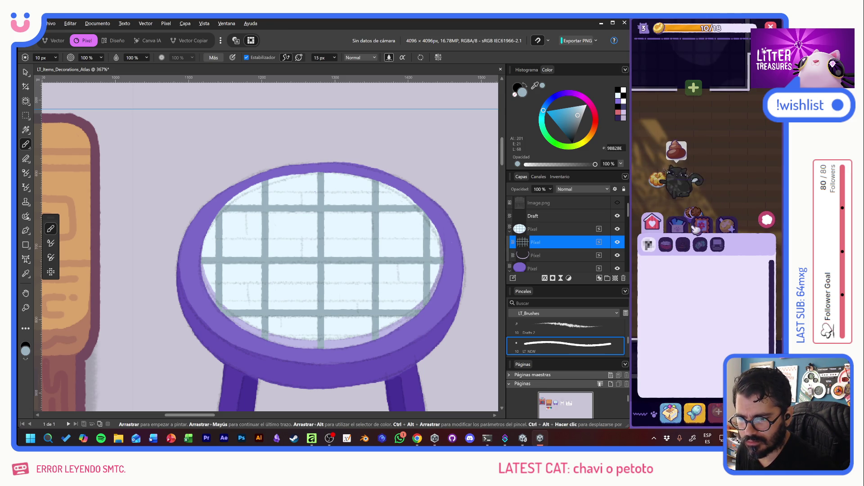
Close the game inventory, undo two trial grey-blue shading strokes on the lower panes, and uncheck Estabilizador
{"action": "left_click", "coordinate": [669, 229]}
{"action": "mouse_move", "coordinate": [698, 144]}
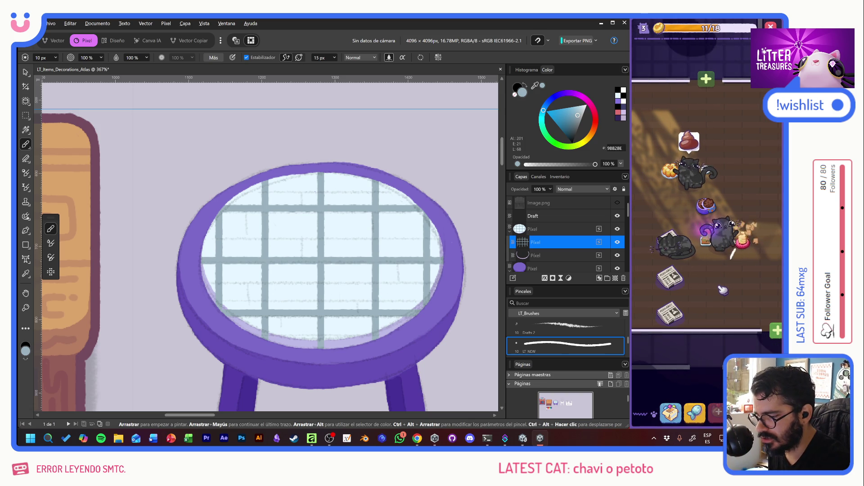
{"action": "mouse_move", "coordinate": [270, 265]}
{"action": "left_mouse_down"}
{"action": "mouse_move", "coordinate": [271, 297]}
{"action": "mouse_move", "coordinate": [277, 269]}
{"action": "mouse_move", "coordinate": [297, 292]}
{"action": "mouse_move", "coordinate": [315, 288]}
{"action": "left_mouse_up"}
{"action": "left_click", "coordinate": [348, 273]}
{"action": "mouse_move", "coordinate": [382, 291]}
{"action": "left_mouse_down"}
{"action": "mouse_move", "coordinate": [410, 288]}
{"action": "mouse_move", "coordinate": [422, 299]}
{"action": "left_mouse_up"}
{"action": "key", "text": "ctrl+z"}
{"action": "key", "text": "ctrl+z"}
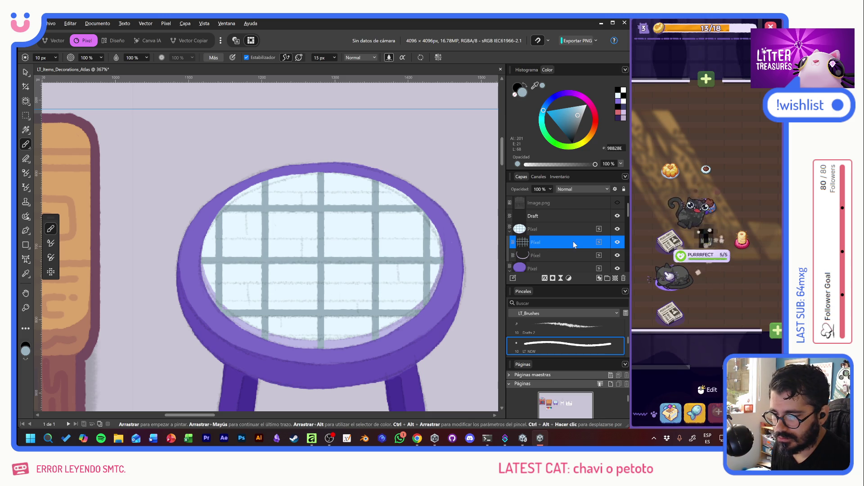
{"action": "left_click", "coordinate": [248, 58]}
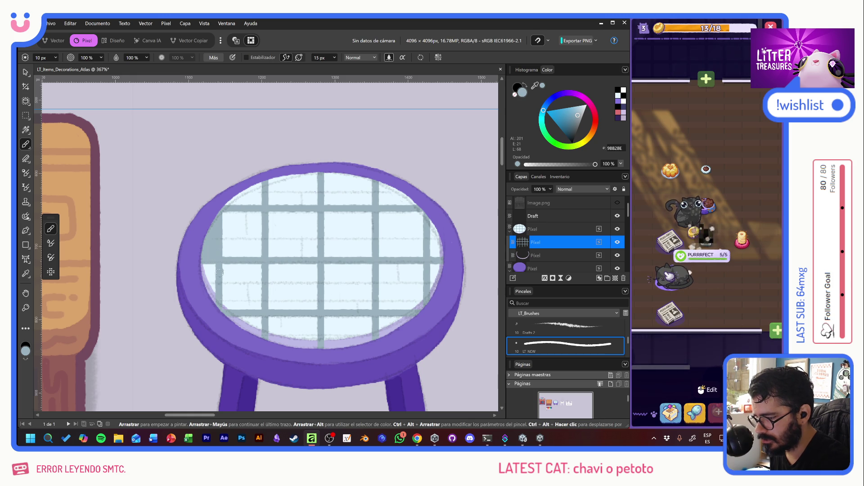
Fill the left, lower-middle and upper-middle panes of the glass top with grey-blue
{"action": "left_click_drag", "start_coordinate": [235, 308], "coordinate": [260, 289]}
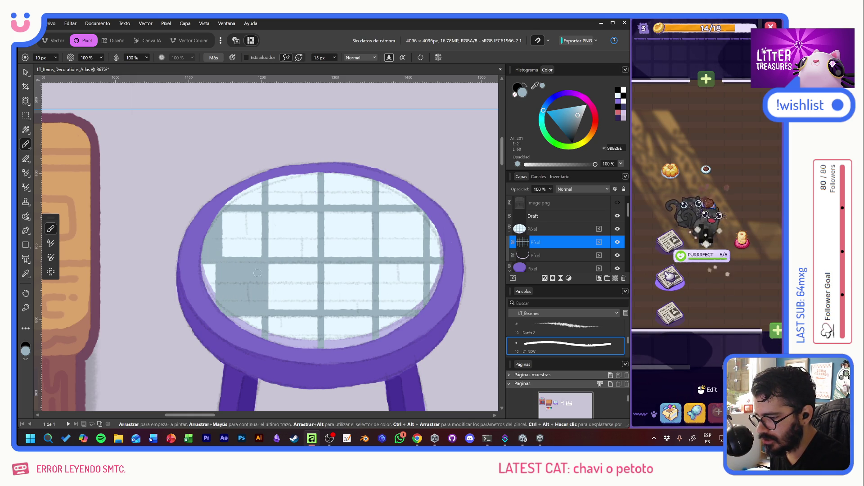
{"action": "mouse_move", "coordinate": [269, 216]}
{"action": "left_mouse_down"}
{"action": "mouse_move", "coordinate": [270, 255]}
{"action": "mouse_move", "coordinate": [278, 254]}
{"action": "mouse_move", "coordinate": [283, 214]}
{"action": "mouse_move", "coordinate": [289, 256]}
{"action": "mouse_move", "coordinate": [304, 215]}
{"action": "mouse_move", "coordinate": [312, 257]}
{"action": "mouse_move", "coordinate": [313, 215]}
{"action": "left_mouse_up"}
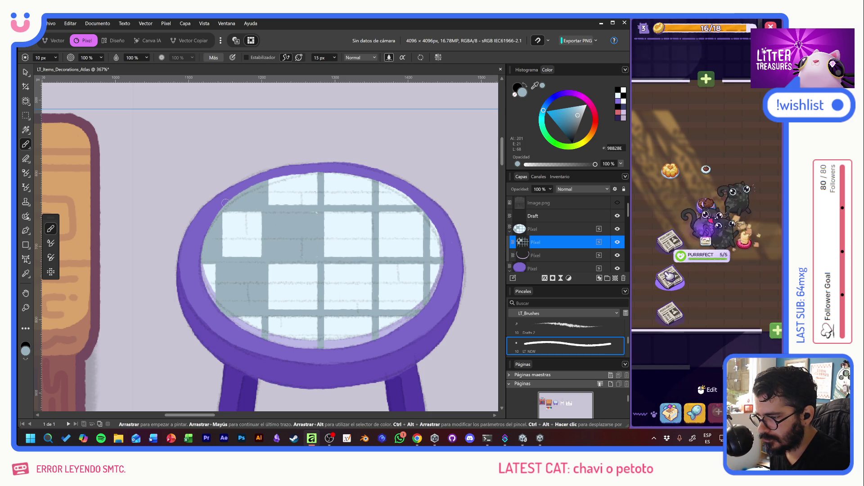
{"action": "mouse_move", "coordinate": [323, 303]}
{"action": "left_mouse_down"}
{"action": "mouse_move", "coordinate": [331, 290]}
{"action": "mouse_move", "coordinate": [360, 299]}
{"action": "mouse_move", "coordinate": [370, 284]}
{"action": "mouse_move", "coordinate": [347, 272]}
{"action": "left_mouse_up"}
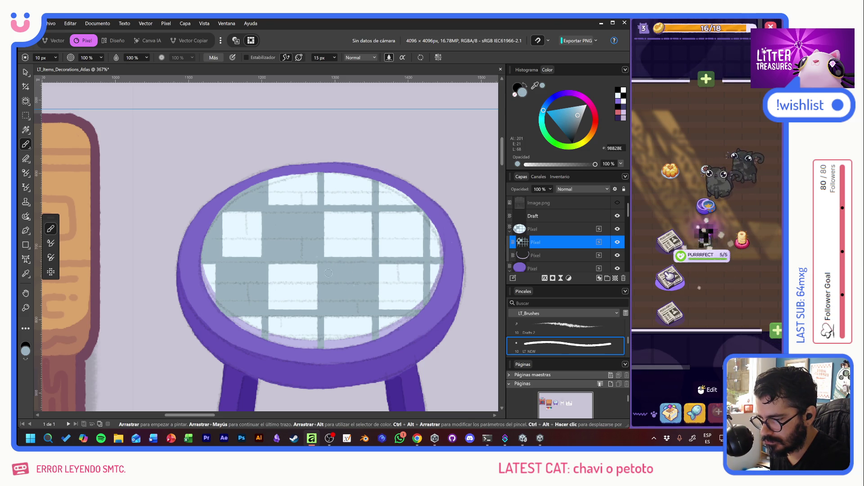
{"action": "mouse_move", "coordinate": [328, 193]}
{"action": "left_mouse_down"}
{"action": "mouse_move", "coordinate": [326, 184]}
{"action": "mouse_move", "coordinate": [332, 194]}
{"action": "left_mouse_up"}
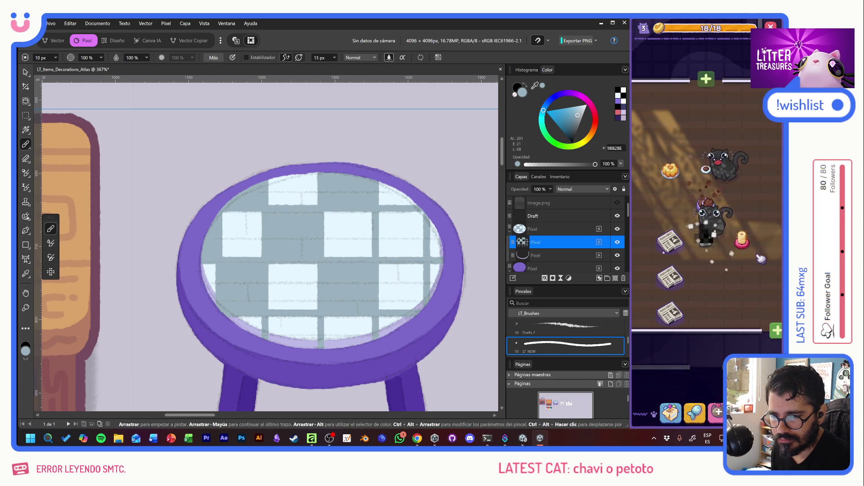
{"action": "left_click", "coordinate": [671, 413]}
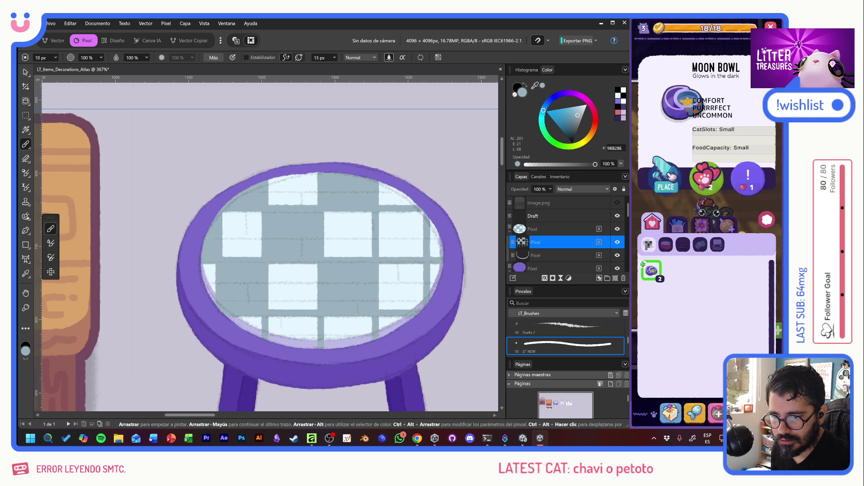
{"action": "left_click", "coordinate": [652, 271]}
{"action": "left_click", "coordinate": [741, 282]}
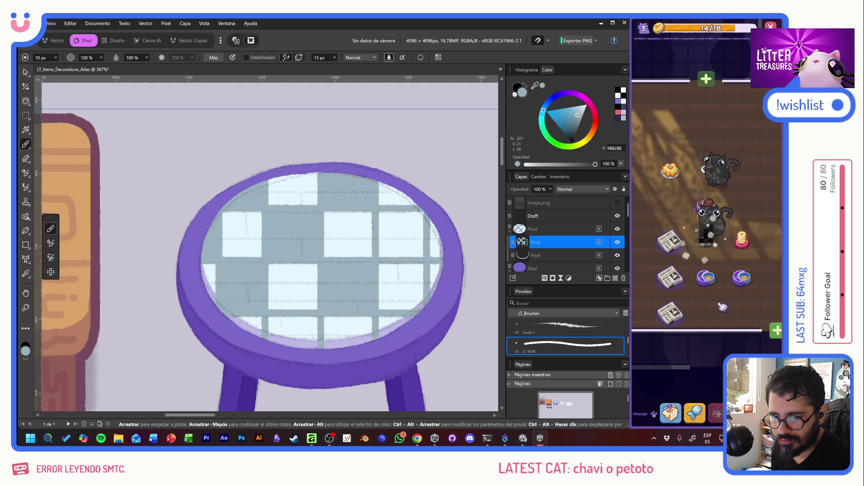
{"action": "left_click_drag", "start_coordinate": [729, 262], "coordinate": [722, 273]}
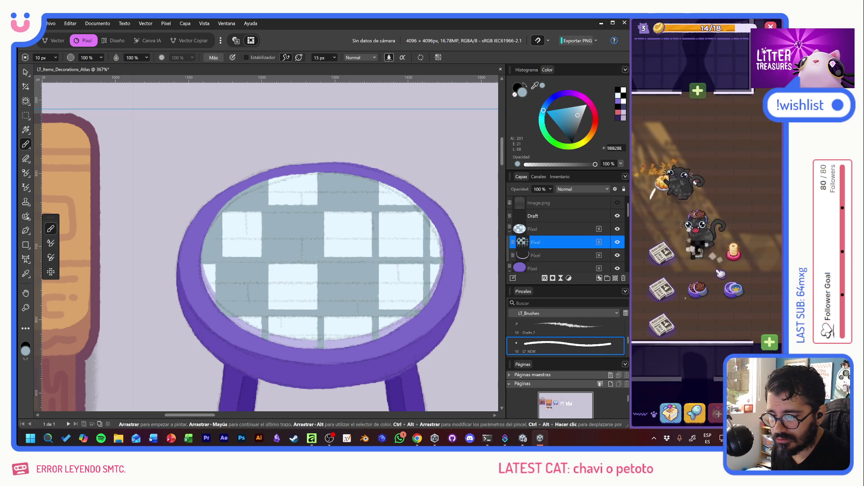
{"action": "left_click", "coordinate": [697, 246]}
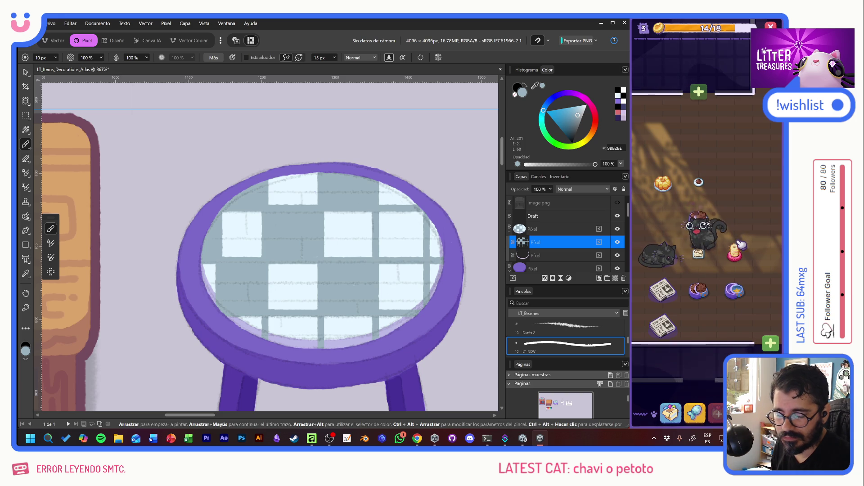
{"action": "left_click", "coordinate": [670, 413]}
{"action": "left_click", "coordinate": [771, 224]}
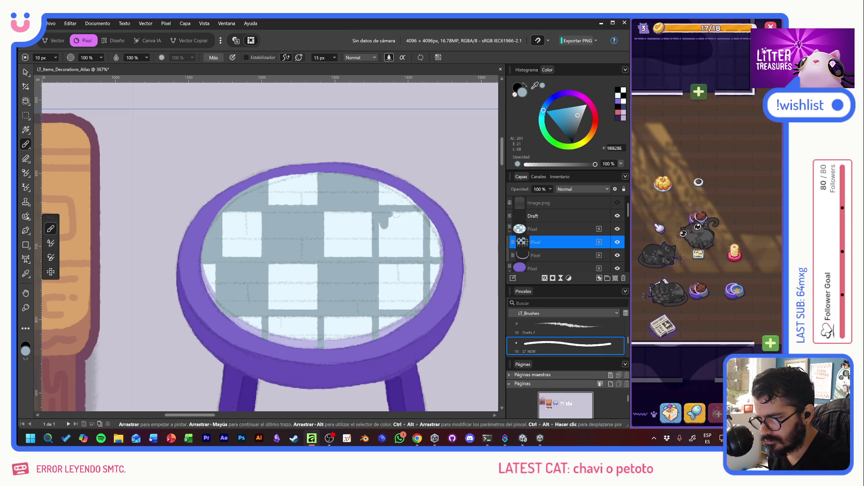
Paint grey over white gaps in the upper-right and lower squares, then move the checker layer below the rim layer
{"action": "left_click_drag", "start_coordinate": [382, 216], "coordinate": [421, 211]}
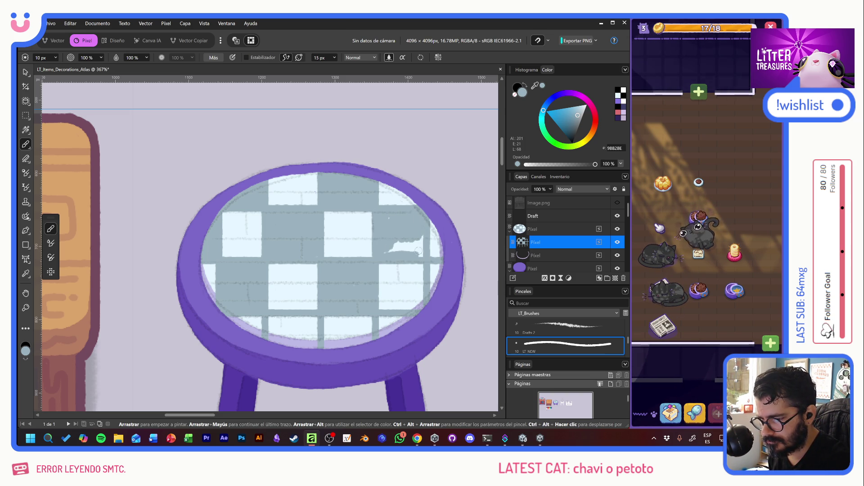
{"action": "left_click_drag", "start_coordinate": [401, 244], "coordinate": [388, 243]}
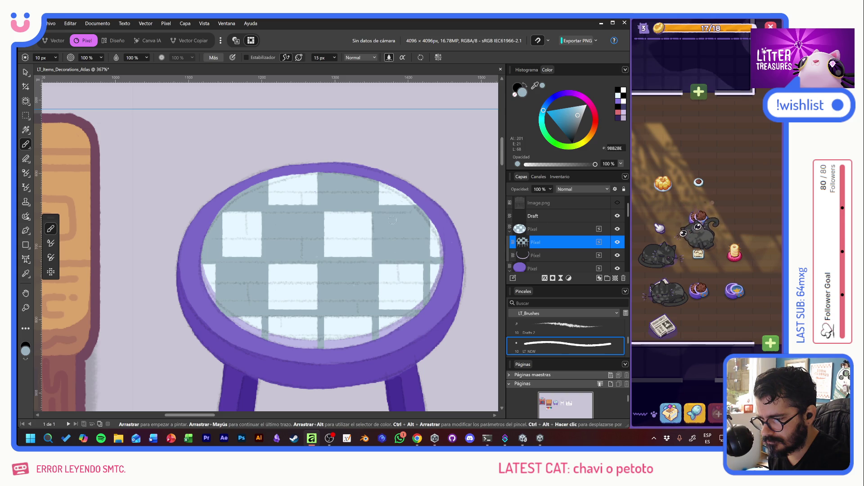
{"action": "left_click_drag", "start_coordinate": [438, 290], "coordinate": [443, 266]}
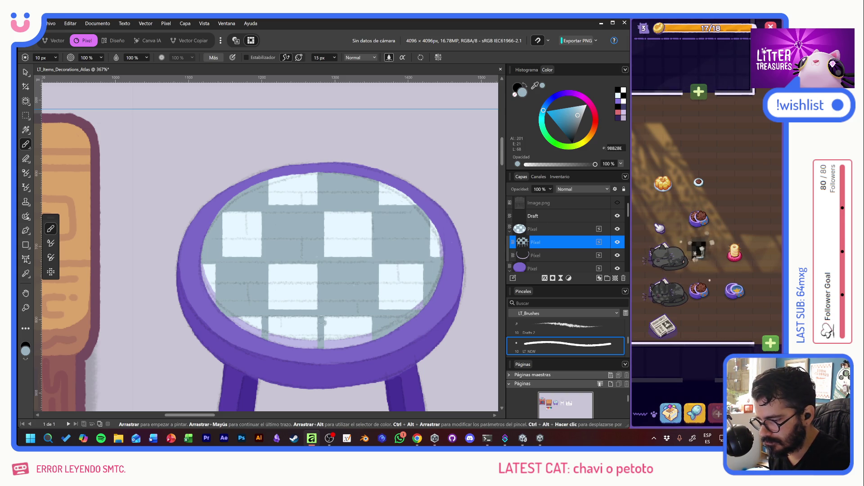
{"action": "left_click_drag", "start_coordinate": [300, 343], "coordinate": [270, 334]}
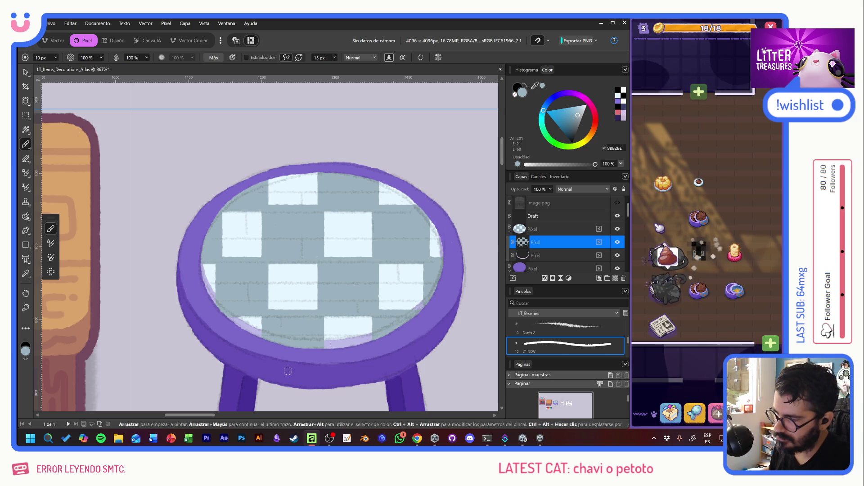
{"action": "left_click_drag", "start_coordinate": [548, 257], "coordinate": [548, 259]}
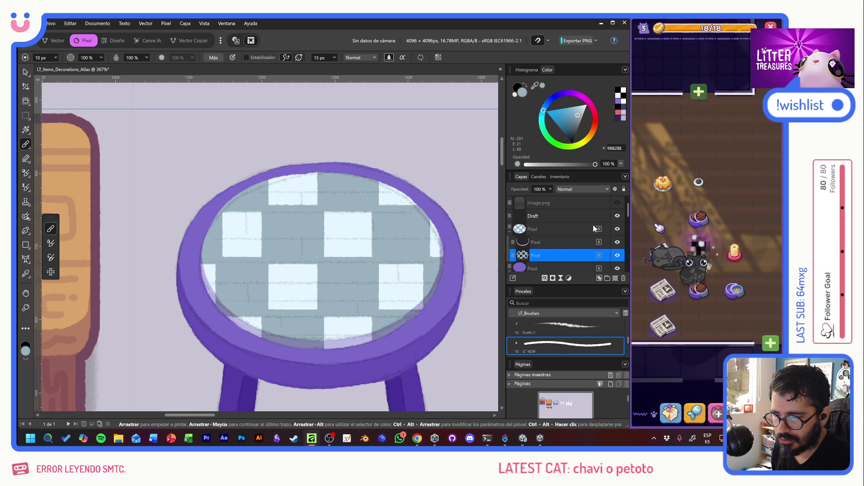
{"action": "scroll", "coordinate": [396, 298], "scroll_direction": "down", "scroll_amount": 5}
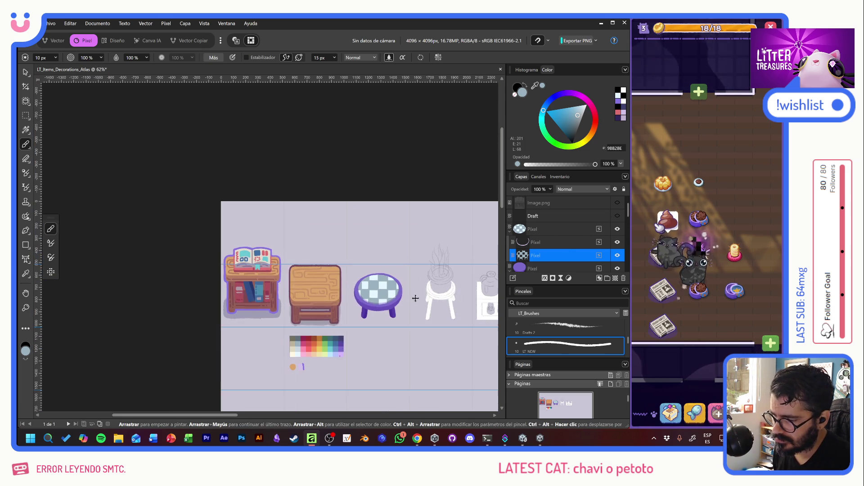
{"action": "scroll", "coordinate": [407, 299], "scroll_direction": "up", "scroll_amount": 4}
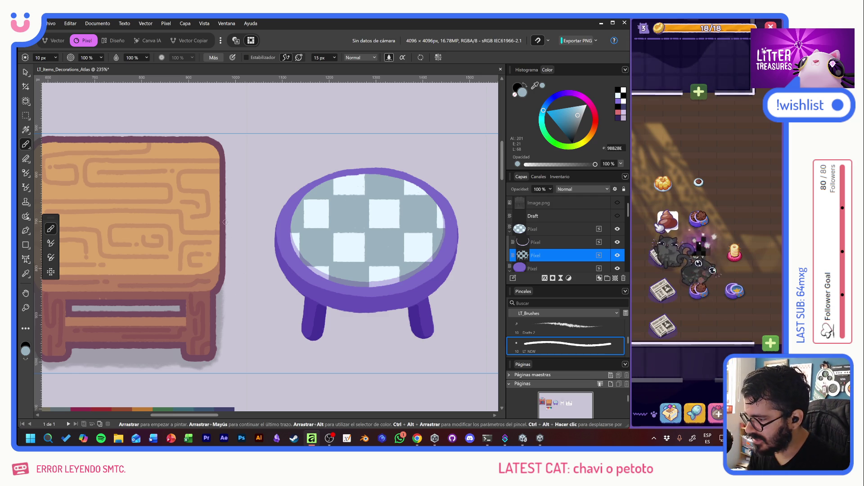
{"action": "scroll", "coordinate": [243, 228], "scroll_direction": "left", "scroll_amount": 3}
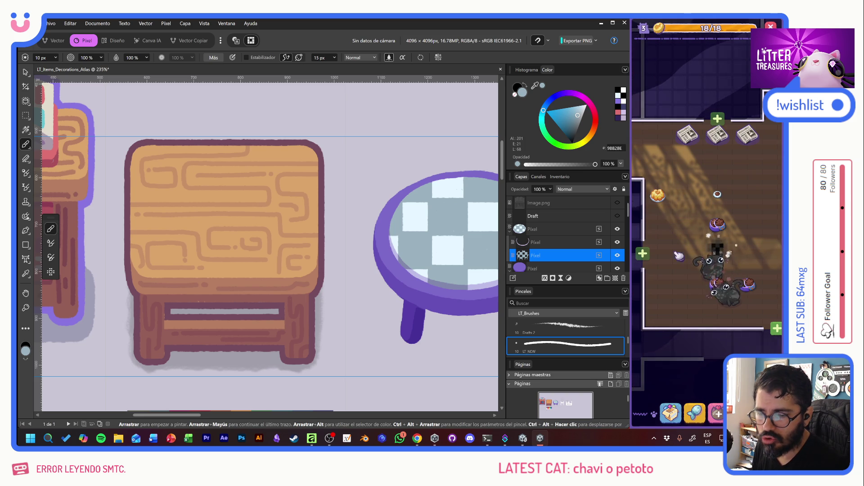
{"action": "left_click", "coordinate": [671, 413]}
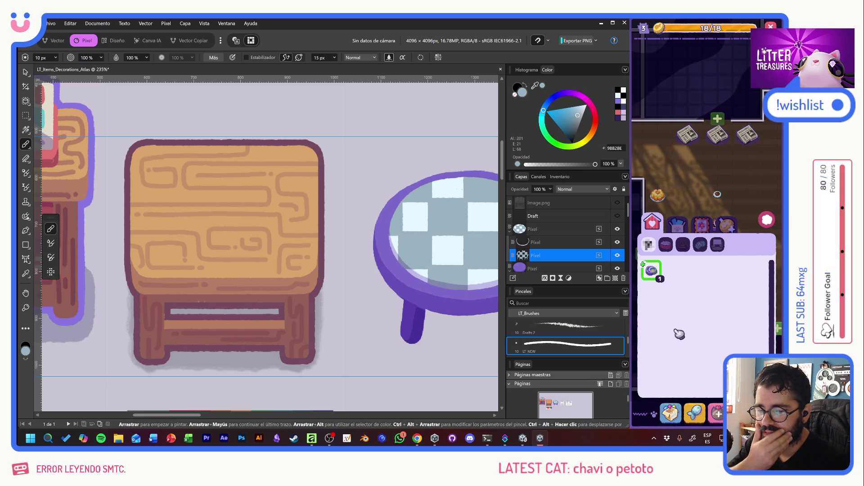
{"action": "left_click", "coordinate": [766, 223]}
{"action": "left_click", "coordinate": [660, 196]}
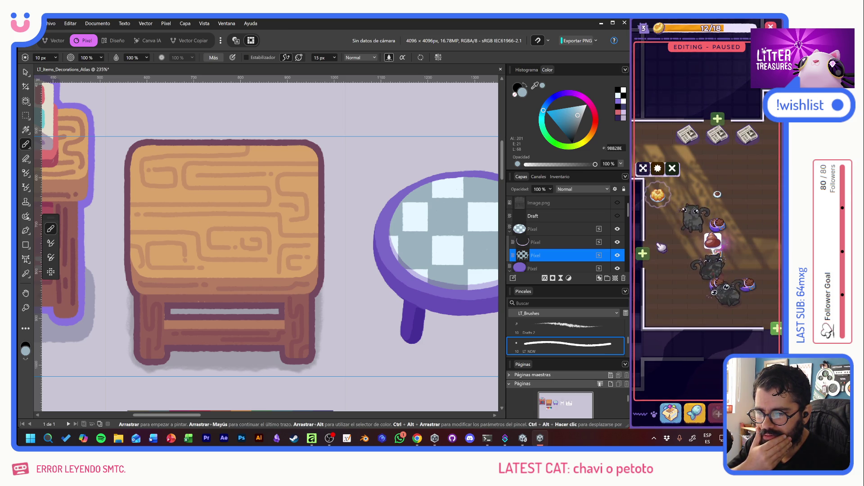
{"action": "left_click", "coordinate": [660, 240]}
{"action": "left_click", "coordinate": [716, 245]}
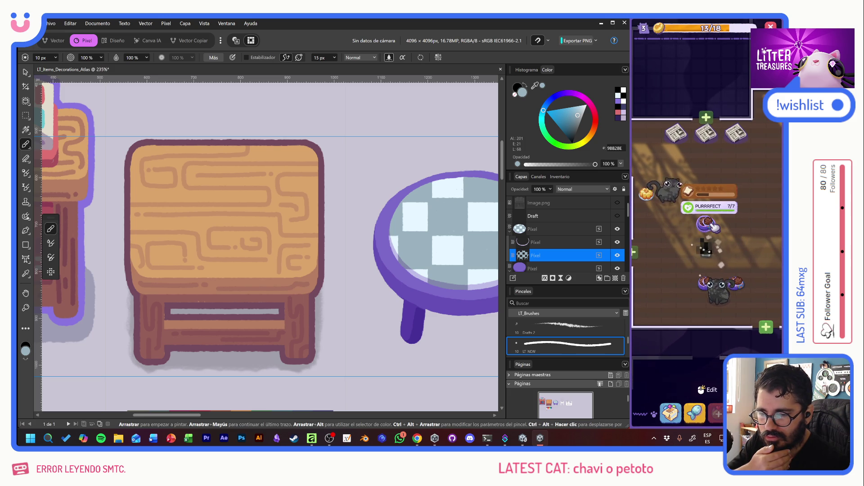
{"action": "left_click", "coordinate": [712, 224]}
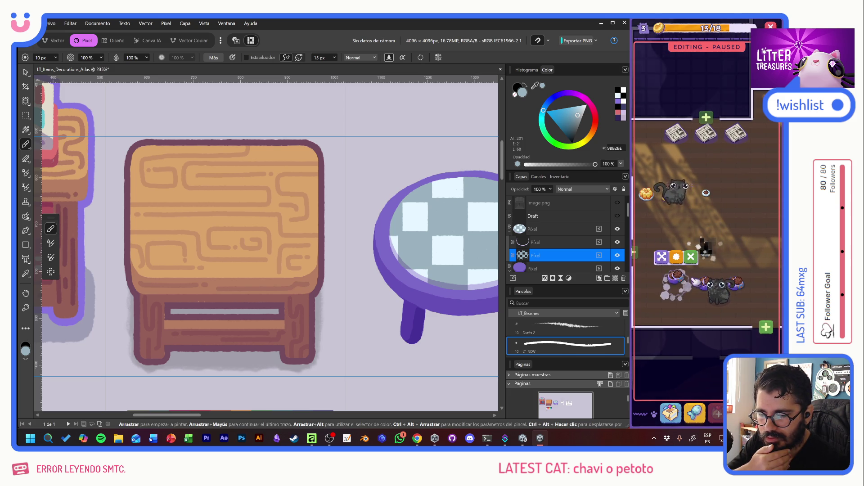
{"action": "left_click", "coordinate": [737, 228]}
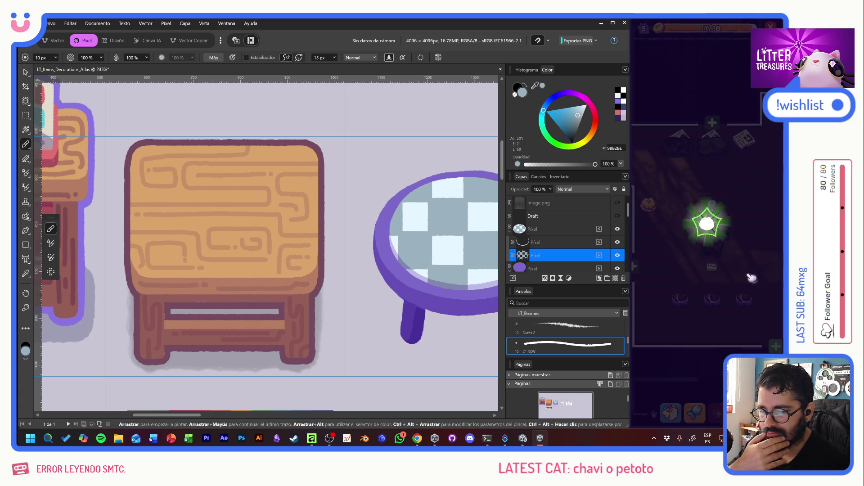
{"action": "left_click", "coordinate": [670, 412]}
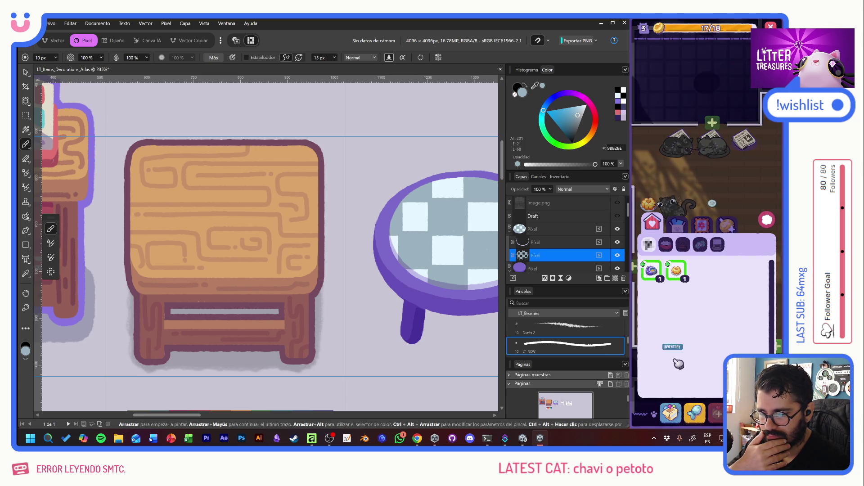
{"action": "left_click", "coordinate": [662, 201]}
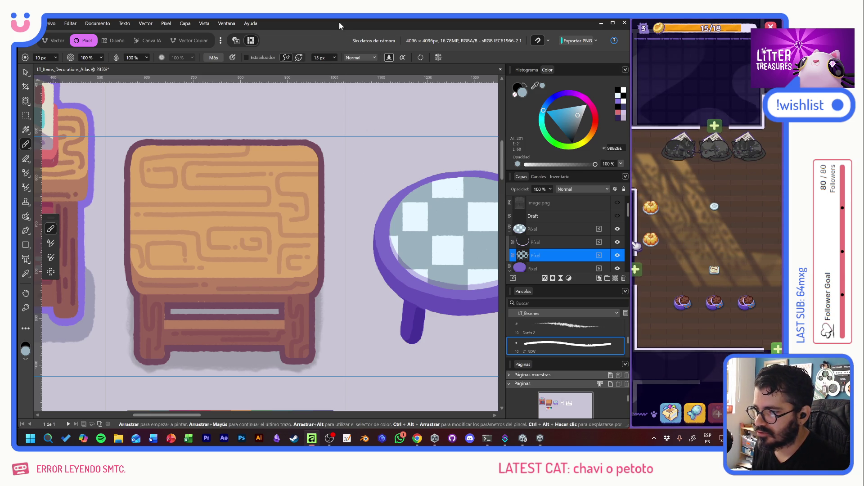
{"action": "scroll", "coordinate": [419, 216], "scroll_direction": "right", "scroll_amount": 3}
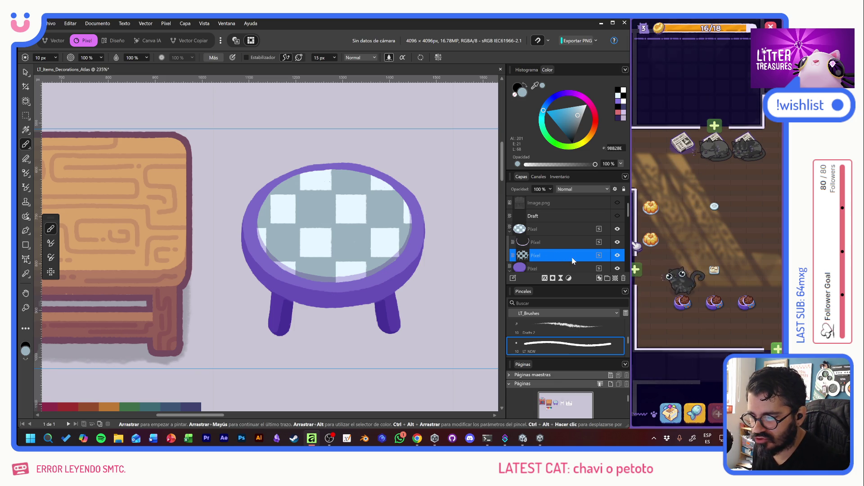
Pan the canvas to bring the wooden chest and round stool into view and adjust the zoom
{"action": "mouse_move", "coordinate": [178, 341]}
{"action": "left_mouse_down"}
{"action": "mouse_move", "coordinate": [268, 291]}
{"action": "mouse_move", "coordinate": [333, 231]}
{"action": "left_mouse_up"}
{"action": "left_click_drag", "start_coordinate": [462, 89], "coordinate": [359, 194]}
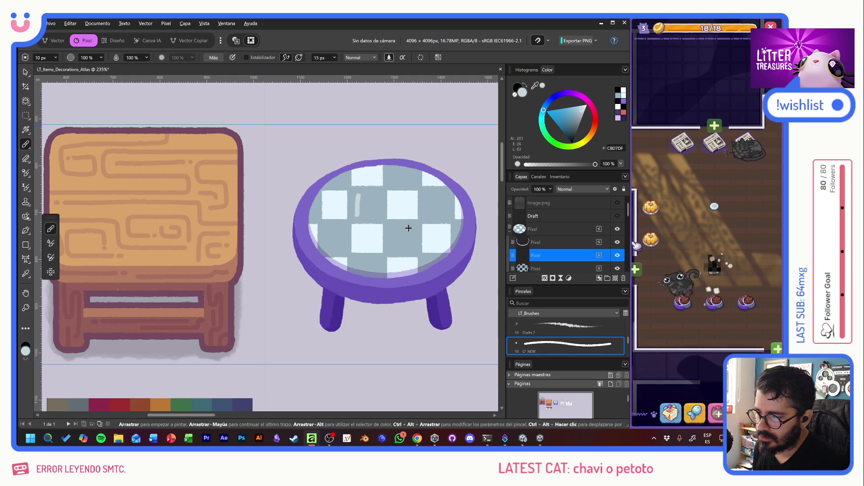
{"action": "scroll", "coordinate": [423, 229], "scroll_direction": "up", "scroll_amount": 4}
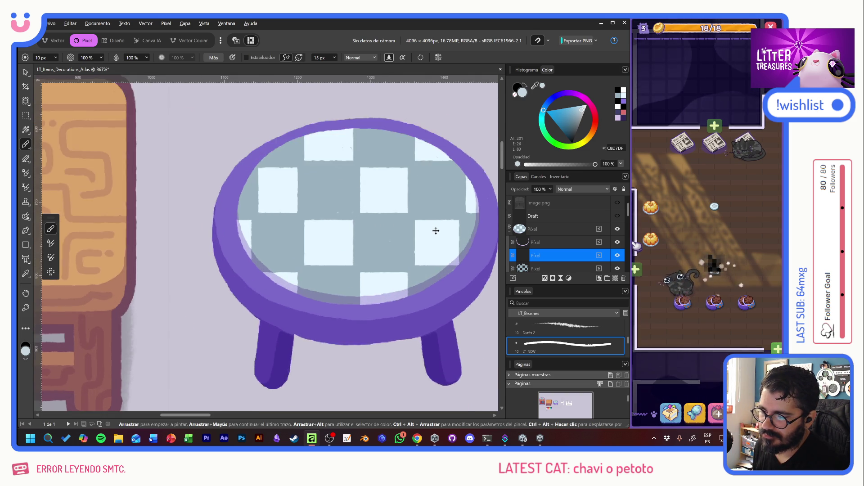
{"action": "scroll", "coordinate": [436, 231], "scroll_direction": "down", "scroll_amount": 2}
{"action": "scroll", "coordinate": [400, 219], "scroll_direction": "up", "scroll_amount": 1}
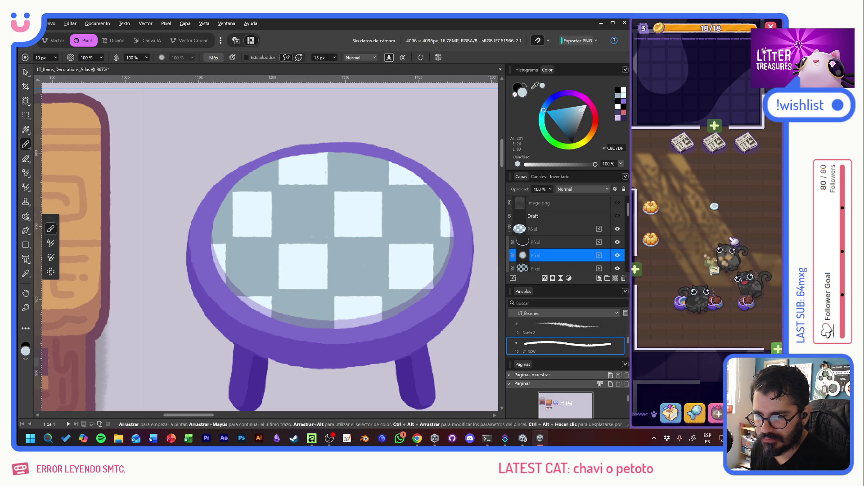
Paint pale diagonal glare streaks on the left, right and top of the glass, plus small upper-left dabs
{"action": "left_click", "coordinate": [278, 236]}
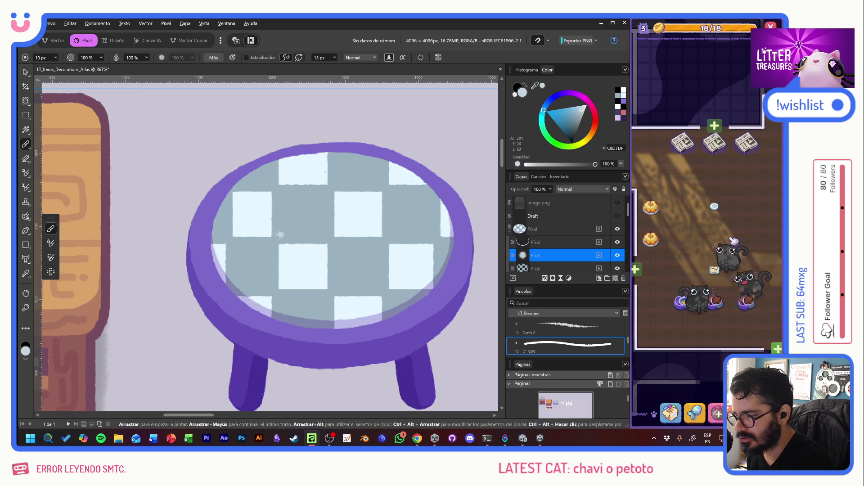
{"action": "left_click", "coordinate": [323, 192], "text": "shift"}
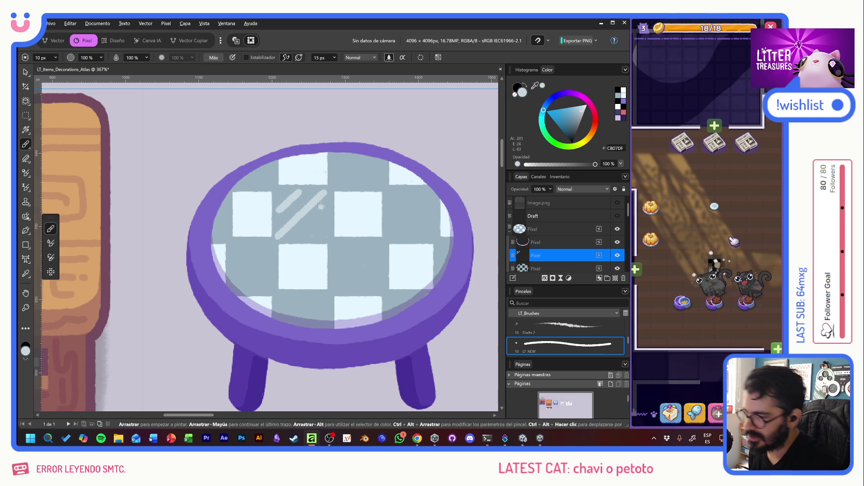
{"action": "left_click_drag", "start_coordinate": [271, 253], "coordinate": [236, 290]}
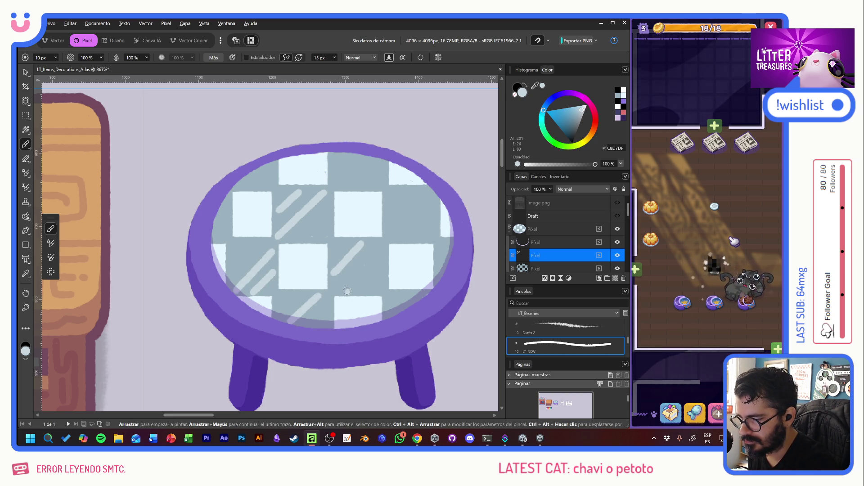
{"action": "left_click_drag", "start_coordinate": [383, 253], "coordinate": [345, 292]}
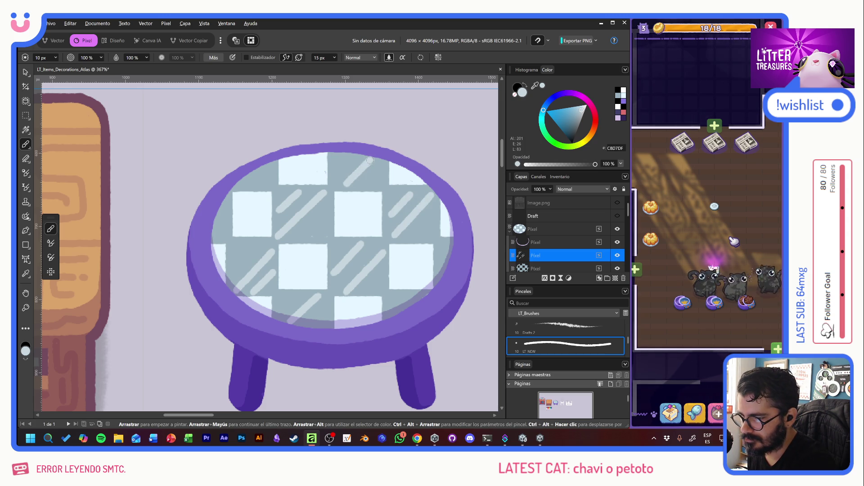
{"action": "left_click_drag", "start_coordinate": [365, 184], "coordinate": [383, 165]}
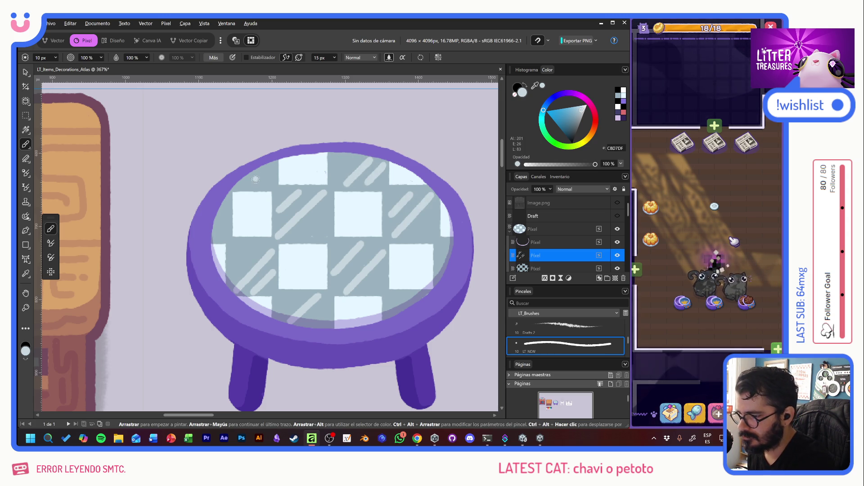
{"action": "left_click_drag", "start_coordinate": [251, 185], "coordinate": [272, 164]}
{"action": "left_click", "coordinate": [227, 212]}
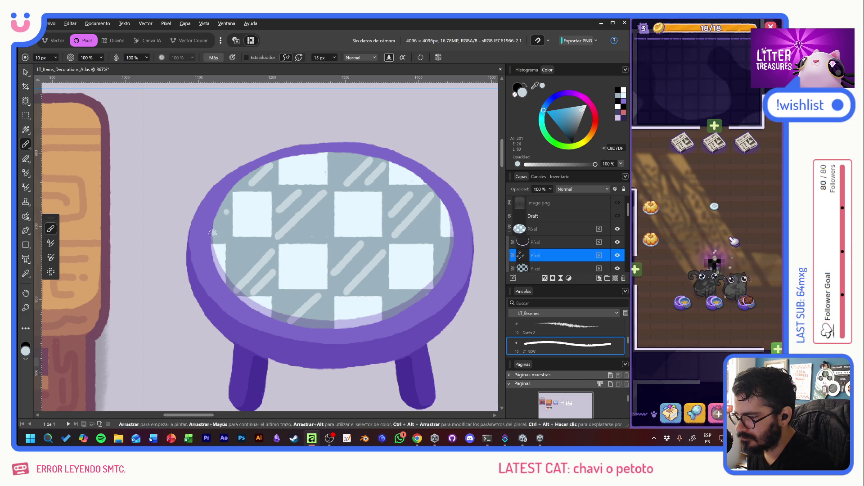
{"action": "left_click_drag", "start_coordinate": [213, 232], "coordinate": [230, 228]}
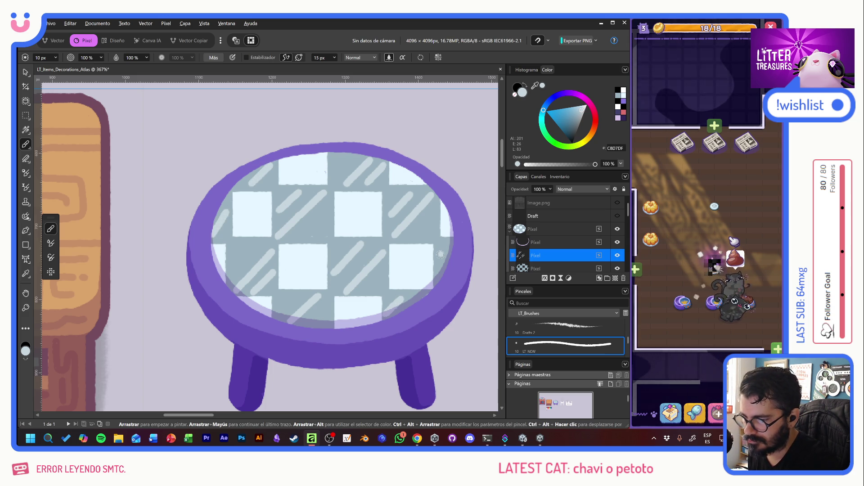
{"action": "scroll", "coordinate": [401, 231], "scroll_direction": "down", "scroll_amount": 5}
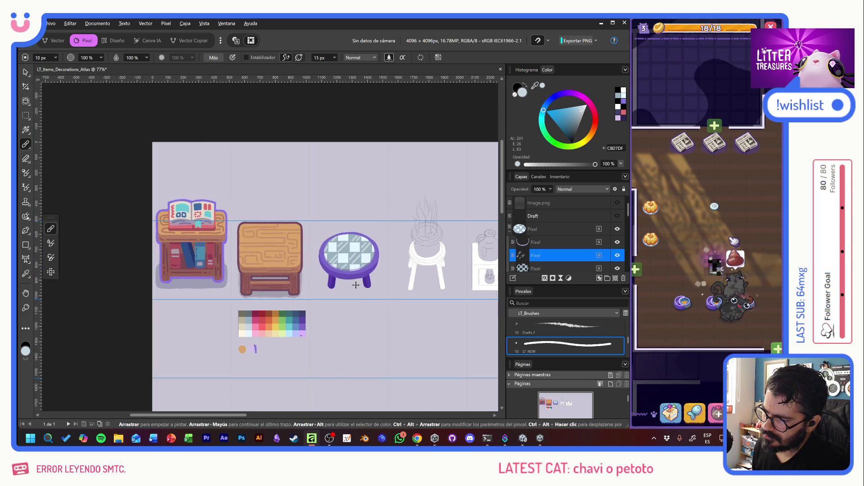
{"action": "scroll", "coordinate": [367, 277], "scroll_direction": "up", "scroll_amount": 4}
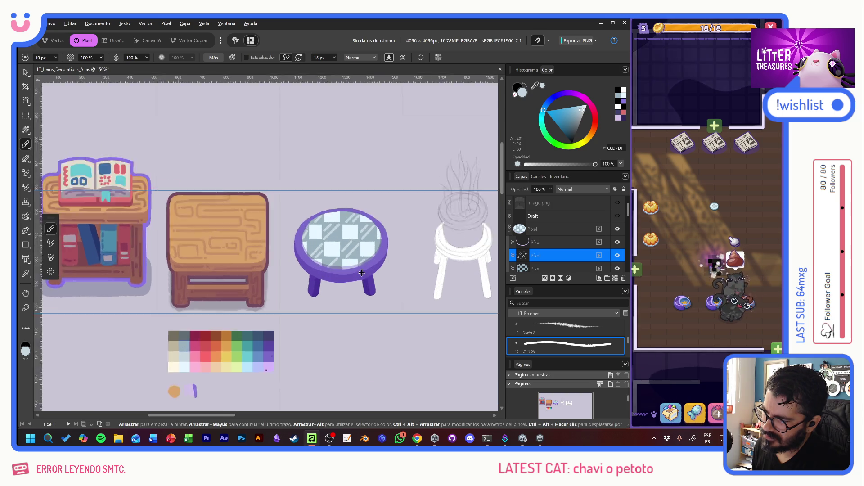
{"action": "scroll", "coordinate": [352, 247], "scroll_direction": "up", "scroll_amount": 2}
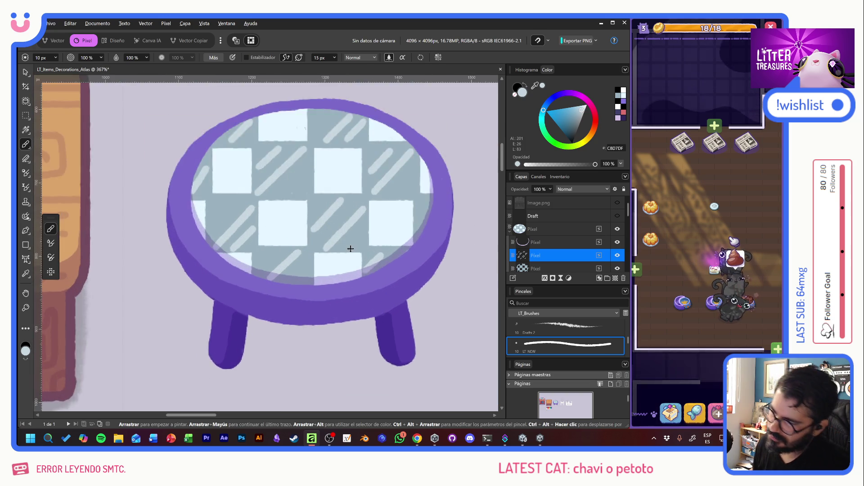
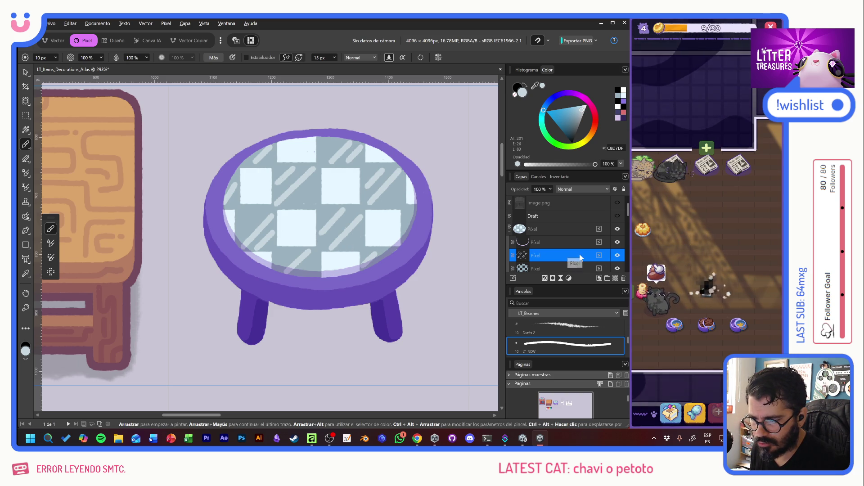
Collapse the two Pixel layer groups and sample the purple from the colour palette
{"action": "left_click", "coordinate": [511, 232]}
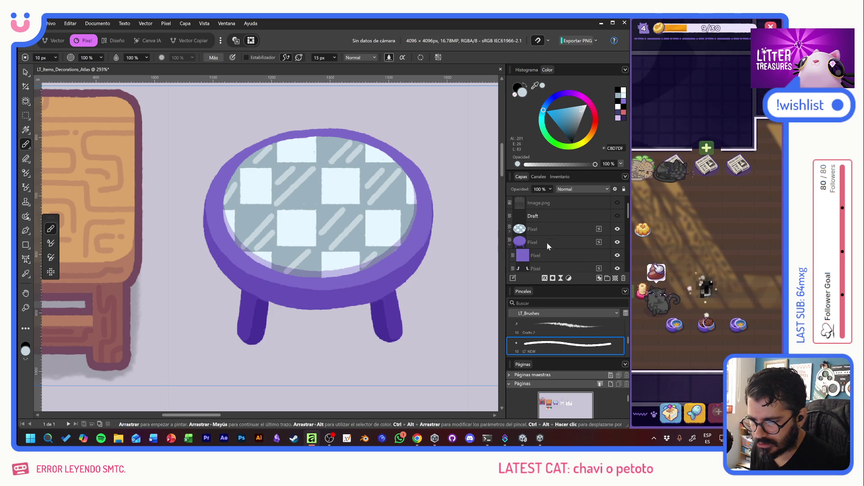
{"action": "left_click", "coordinate": [509, 246]}
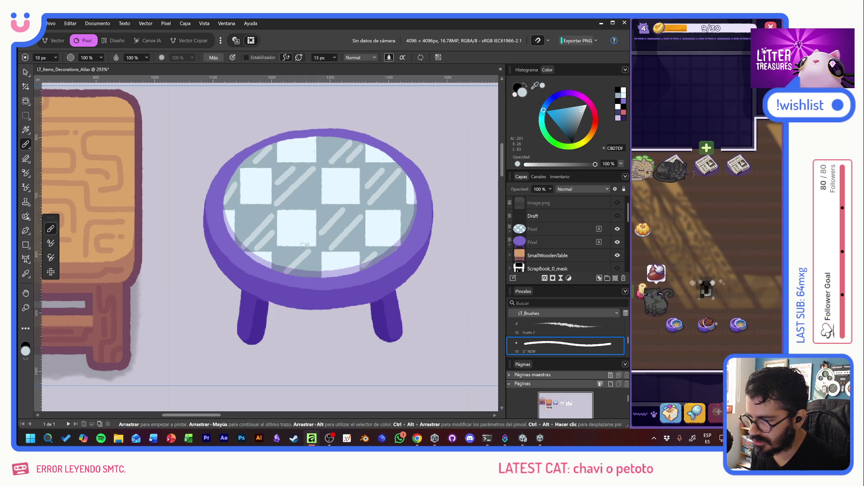
{"action": "scroll", "coordinate": [306, 246], "scroll_direction": "left", "scroll_amount": 5}
{"action": "scroll", "coordinate": [315, 261], "scroll_direction": "down", "scroll_amount": 5}
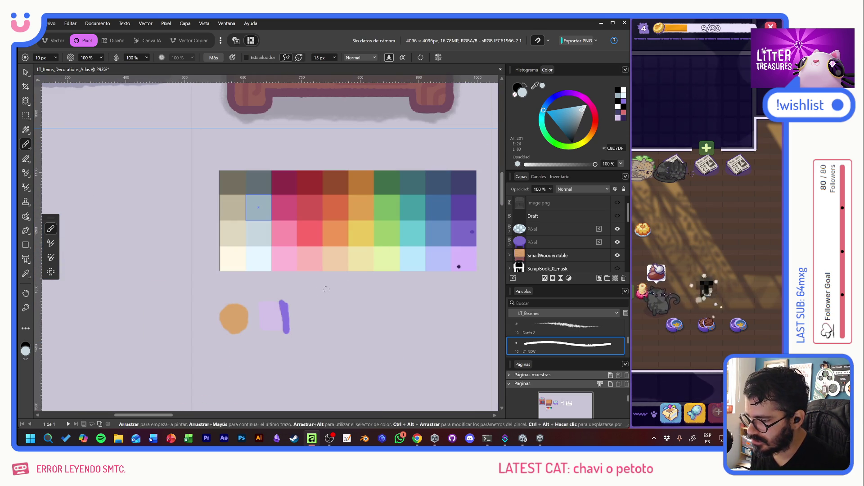
{"action": "left_click", "coordinate": [284, 315], "text": "alt"}
Add an empty pixel layer below the purple table layer and select the brush width setting
{"action": "scroll", "coordinate": [332, 299], "scroll_direction": "up", "scroll_amount": 5}
{"action": "scroll", "coordinate": [331, 299], "scroll_direction": "right", "scroll_amount": 4}
{"action": "scroll", "coordinate": [331, 299], "scroll_direction": "right", "scroll_amount": 3}
{"action": "scroll", "coordinate": [331, 299], "scroll_direction": "up", "scroll_amount": 2}
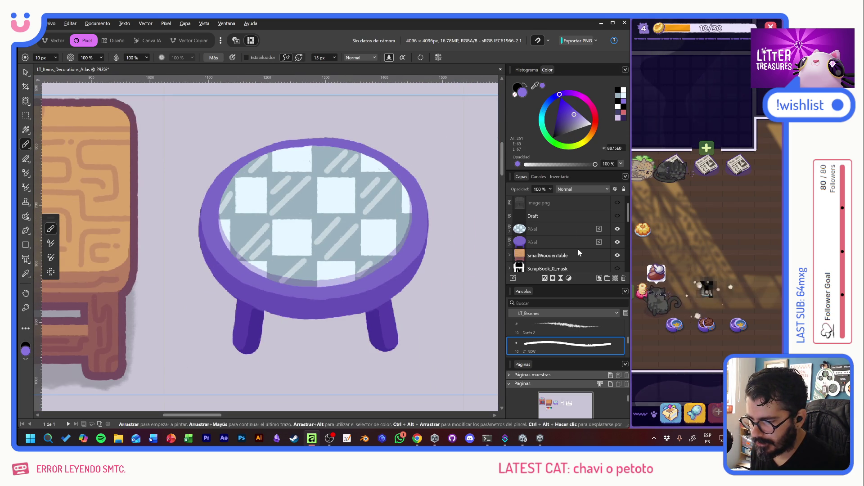
{"action": "scroll", "coordinate": [578, 249], "scroll_direction": "down", "scroll_amount": 2}
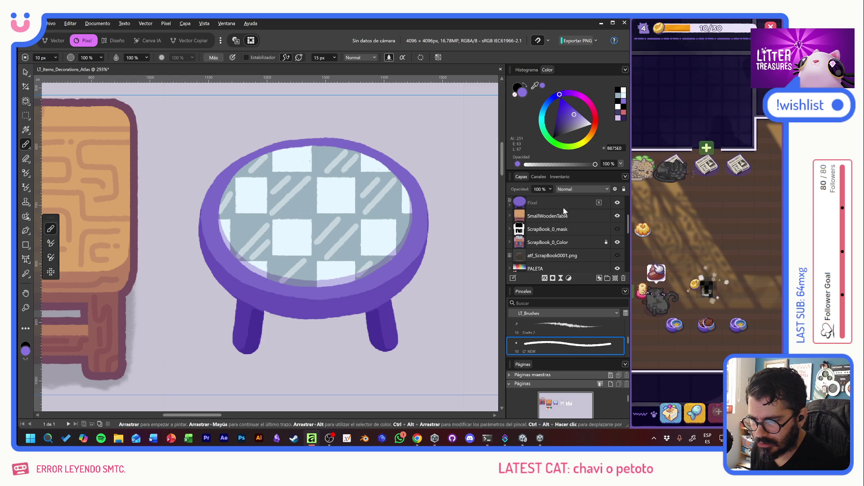
{"action": "key", "text": "ctrl+shift+n"}
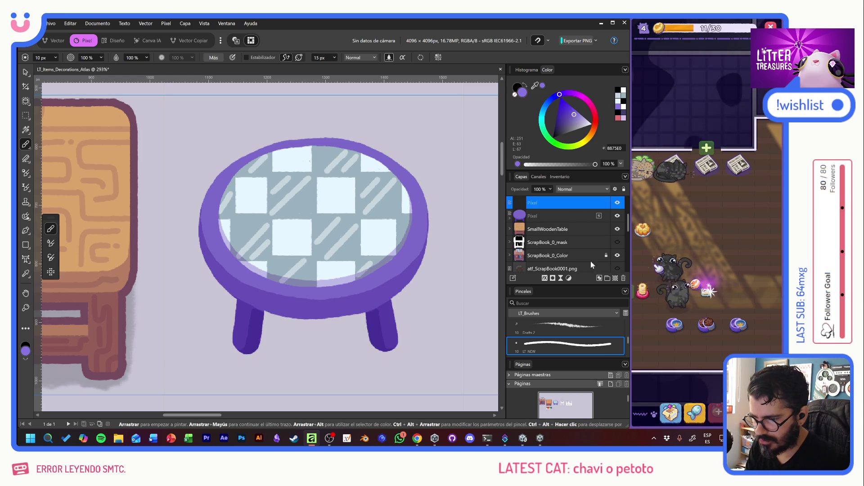
{"action": "left_click_drag", "start_coordinate": [553, 203], "coordinate": [555, 223]}
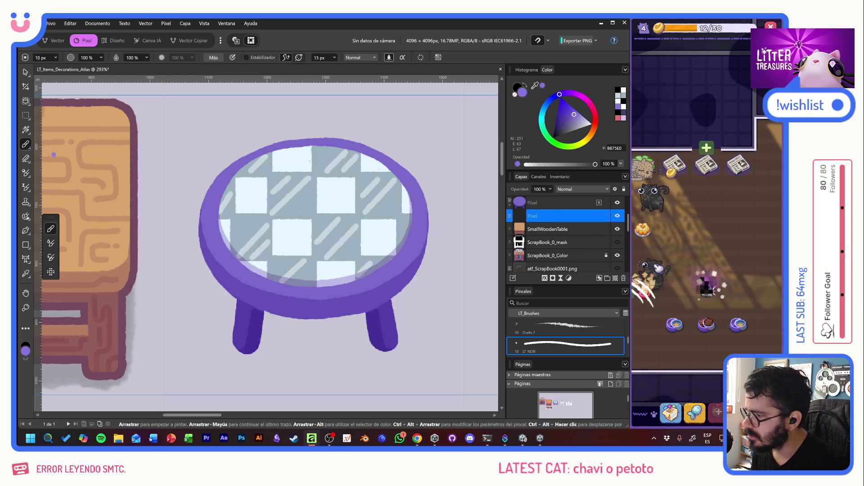
{"action": "left_click", "coordinate": [42, 57]}
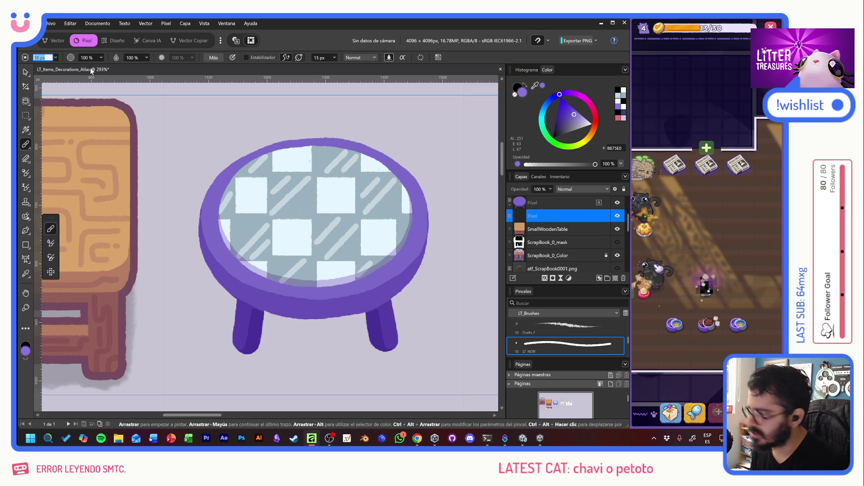
{"action": "type", "text": "13"}
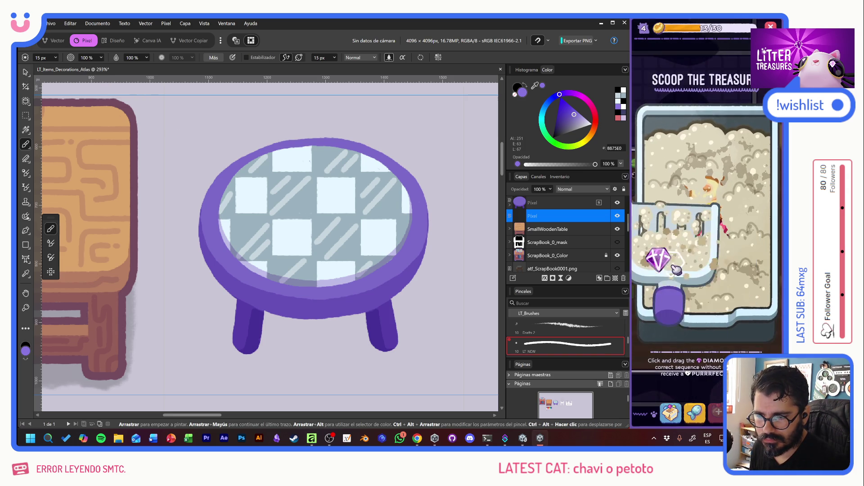
{"action": "left_click", "coordinate": [675, 419]}
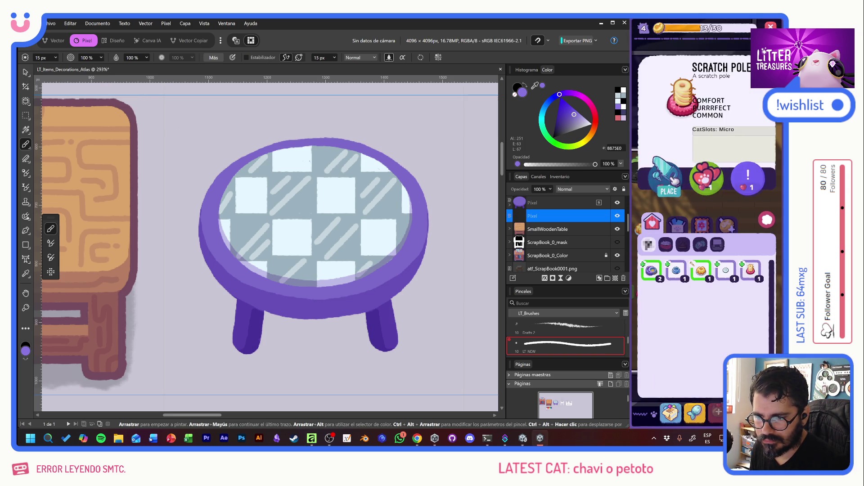
{"action": "left_click", "coordinate": [751, 271]}
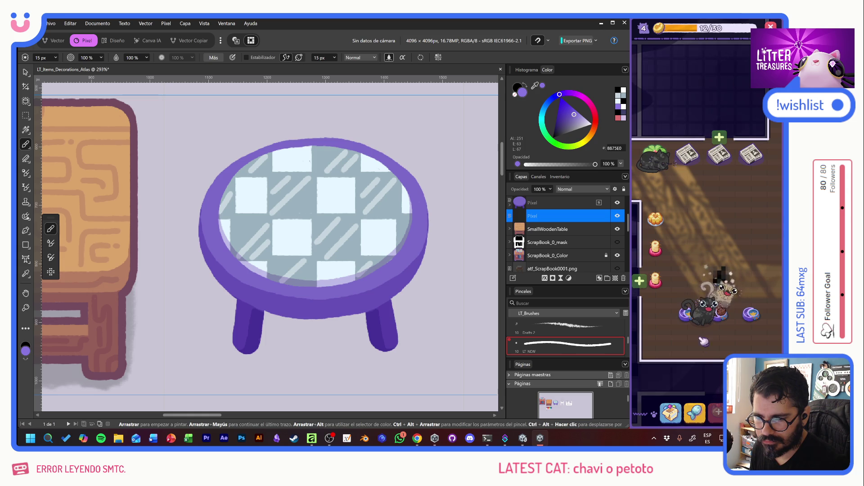
{"action": "left_click", "coordinate": [670, 413]}
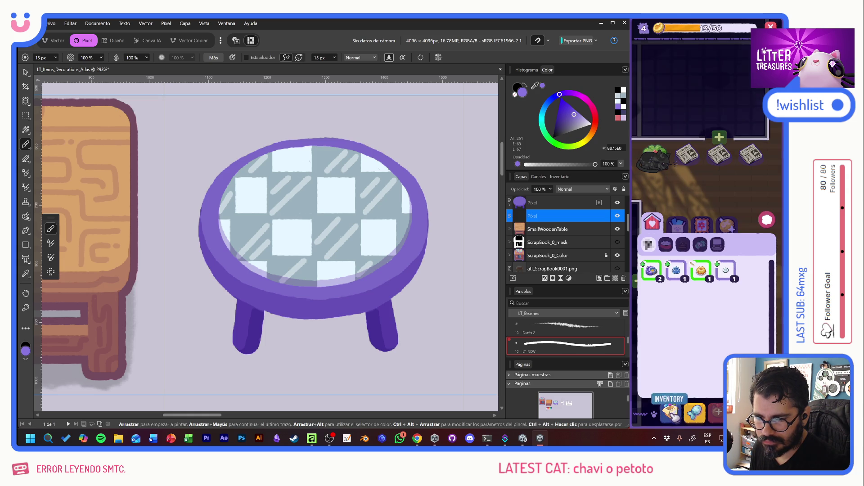
{"action": "left_click", "coordinate": [682, 273]}
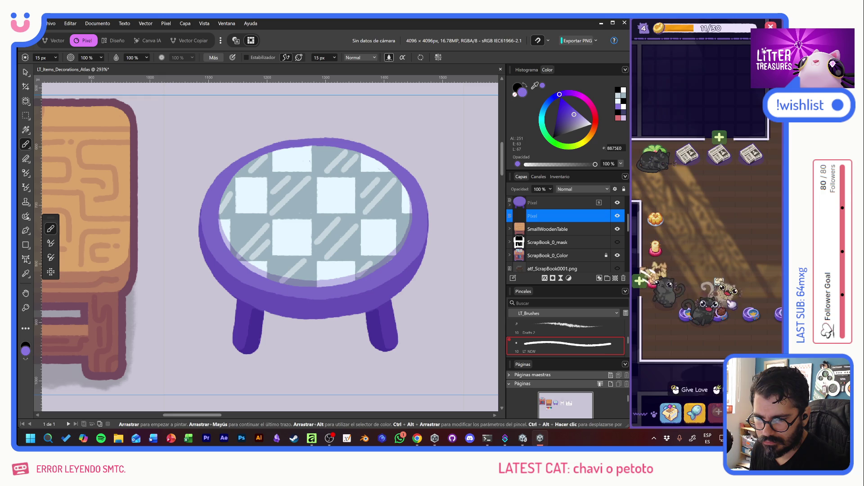
{"action": "left_click", "coordinate": [671, 412]}
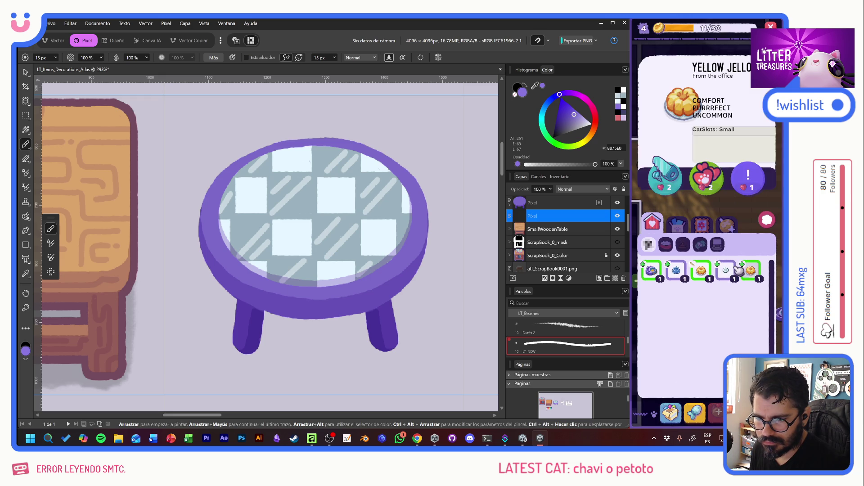
{"action": "left_click", "coordinate": [751, 272]}
{"action": "left_click", "coordinate": [660, 314]}
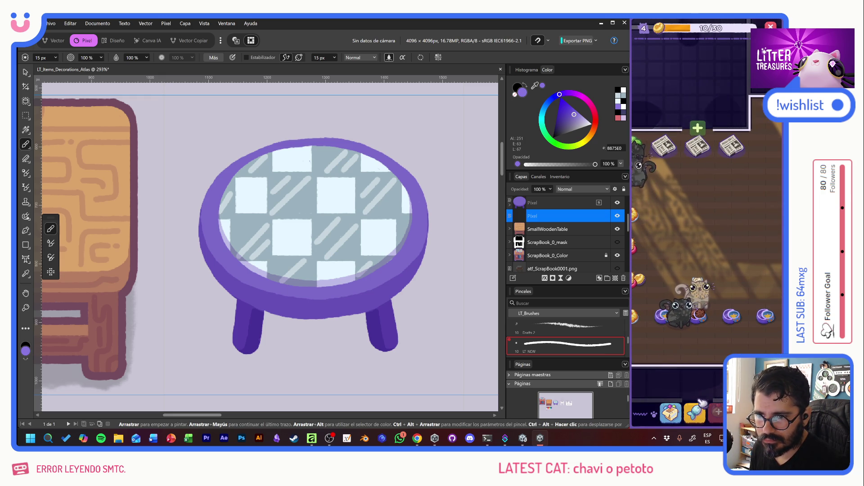
{"action": "left_click", "coordinate": [697, 415]}
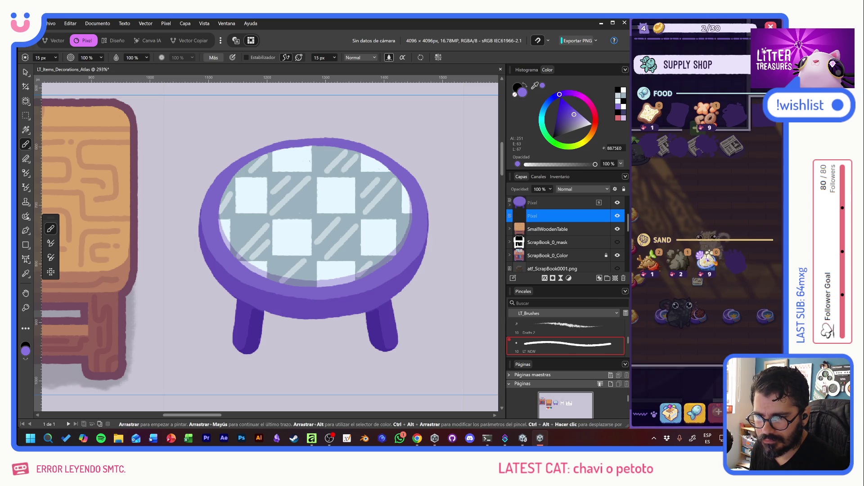
{"action": "left_click", "coordinate": [707, 261]}
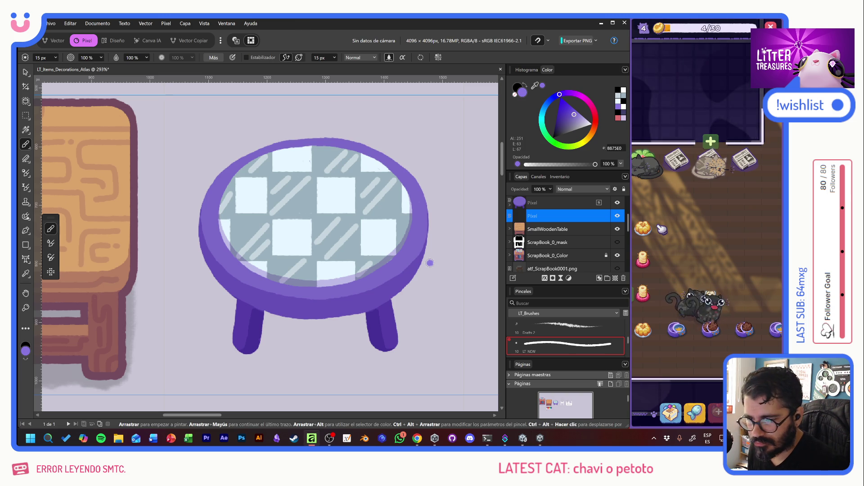
Paint a lighter purple stroke down the table's left rim, undoing two misplaced attempts
{"action": "left_click_drag", "start_coordinate": [201, 194], "coordinate": [197, 210]}
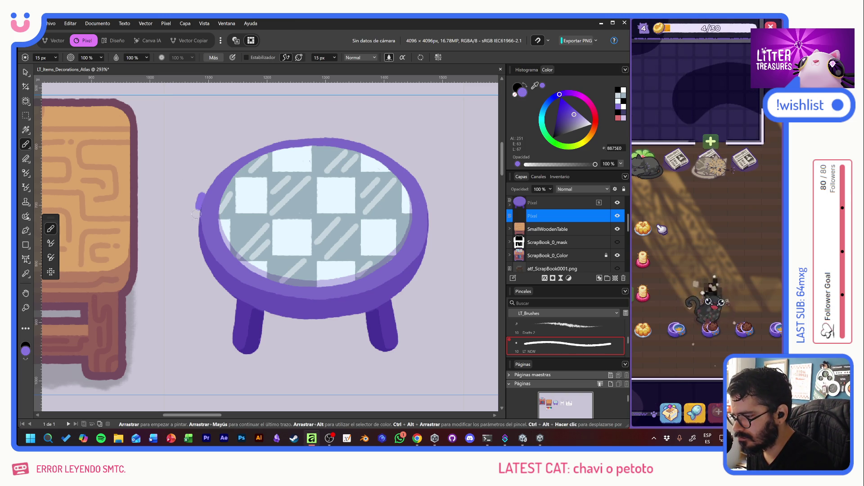
{"action": "key", "text": "ctrl+z"}
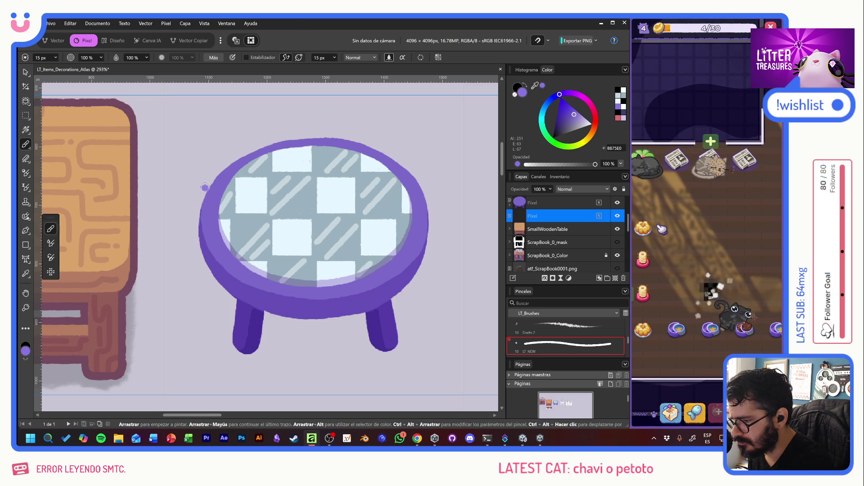
{"action": "left_click_drag", "start_coordinate": [206, 188], "coordinate": [198, 204]}
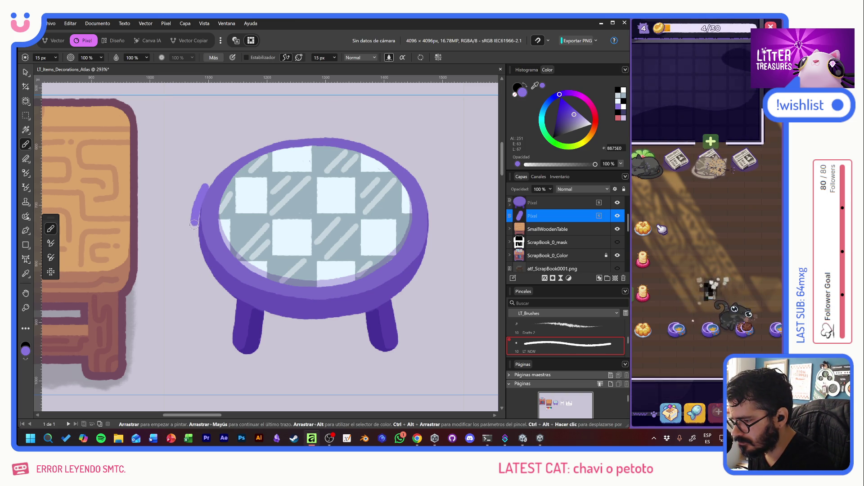
{"action": "key", "text": "ctrl+z"}
{"action": "left_click_drag", "start_coordinate": [195, 216], "coordinate": [198, 249]}
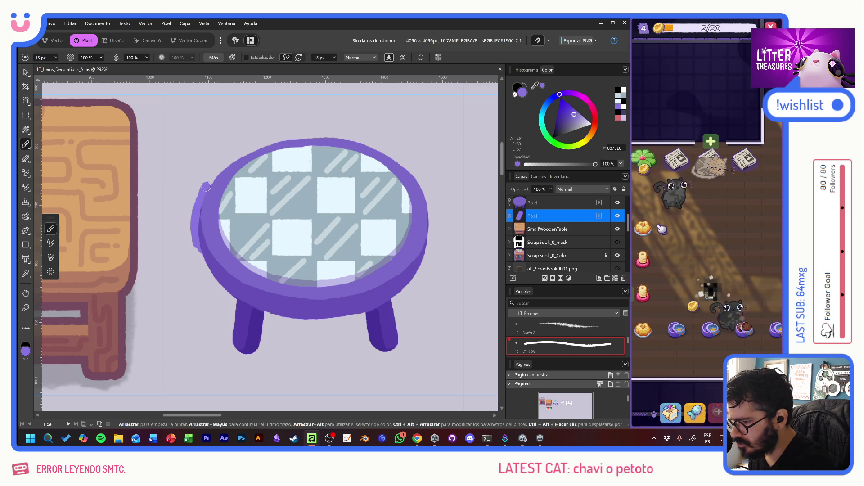
{"action": "left_click_drag", "start_coordinate": [205, 186], "coordinate": [195, 242]}
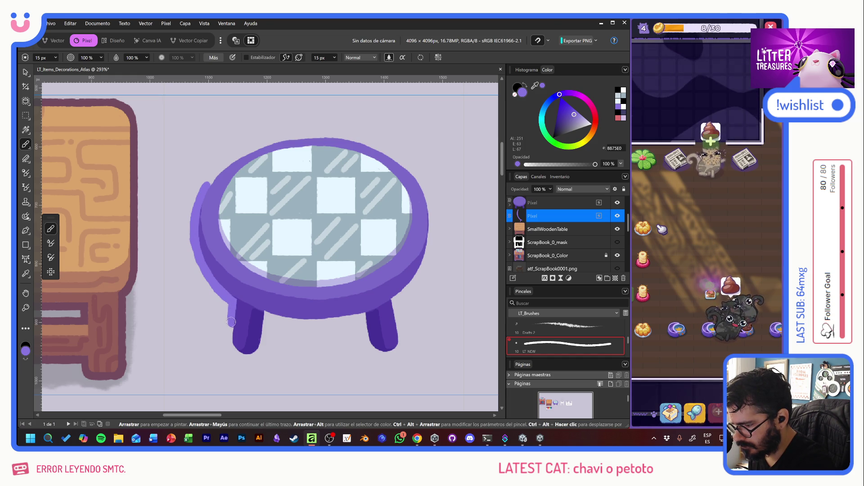
Outline both sides of the left leg and extend the rim outline up the top-left edge
{"action": "mouse_move", "coordinate": [228, 322]}
{"action": "left_mouse_down"}
{"action": "mouse_move", "coordinate": [234, 356]}
{"action": "mouse_move", "coordinate": [240, 323]}
{"action": "left_mouse_up"}
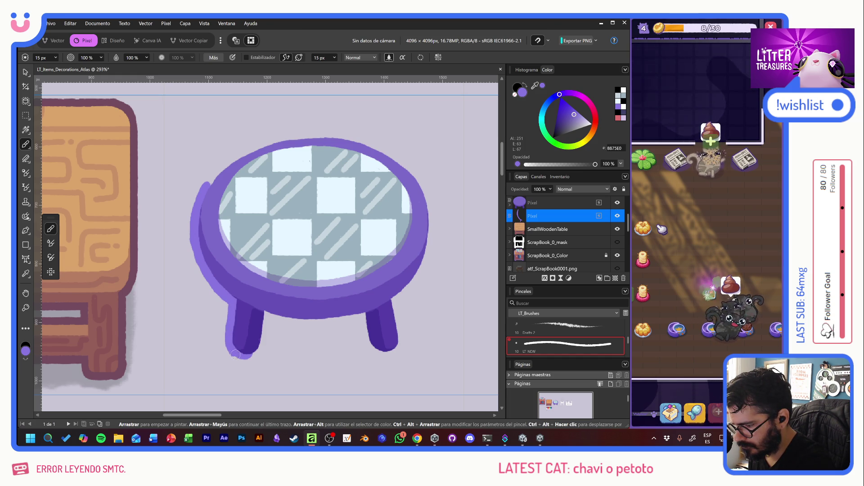
{"action": "left_click_drag", "start_coordinate": [260, 352], "coordinate": [265, 334]}
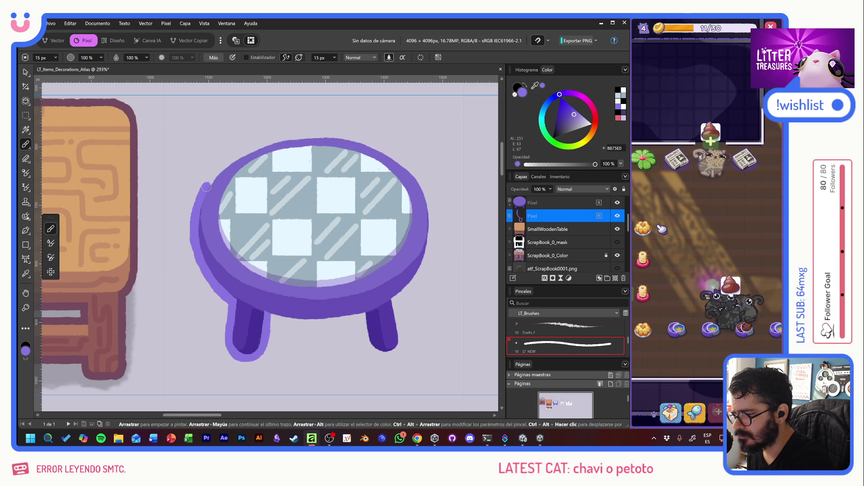
{"action": "left_click_drag", "start_coordinate": [213, 175], "coordinate": [246, 151]}
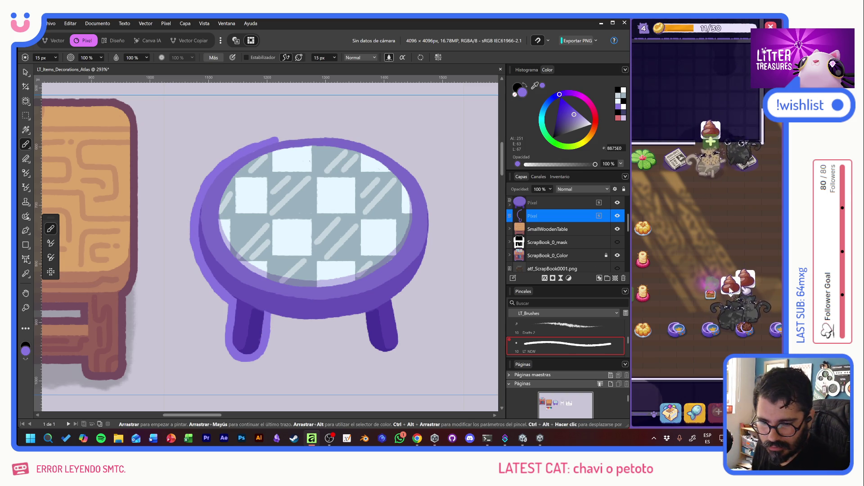
In the game, close the box-opening screen and pick the Small Wooden Table from the decorations inventory
{"action": "left_click", "coordinate": [710, 237]}
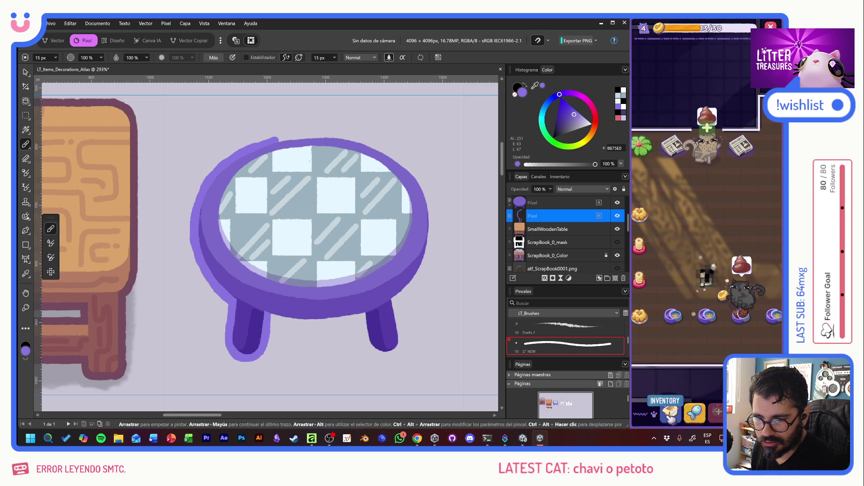
{"action": "left_click", "coordinate": [671, 412]}
{"action": "left_click", "coordinate": [725, 231]}
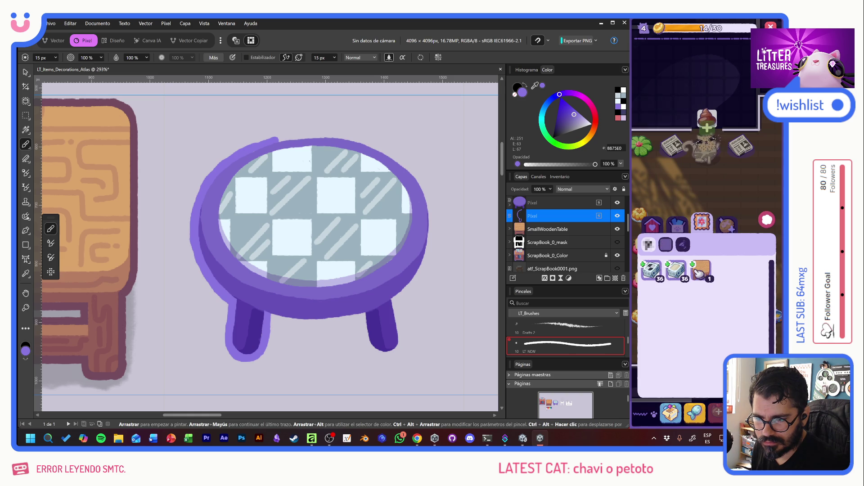
{"action": "left_click", "coordinate": [725, 228]}
{"action": "left_click", "coordinate": [726, 229]}
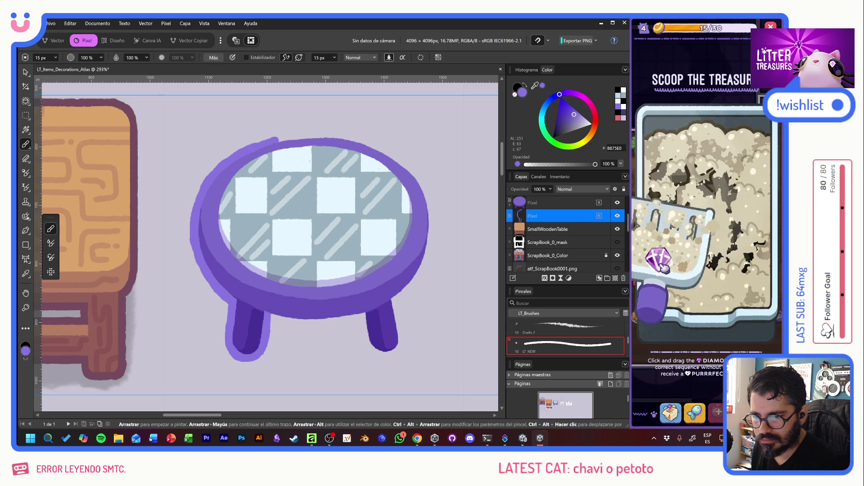
{"action": "left_click", "coordinate": [737, 270]}
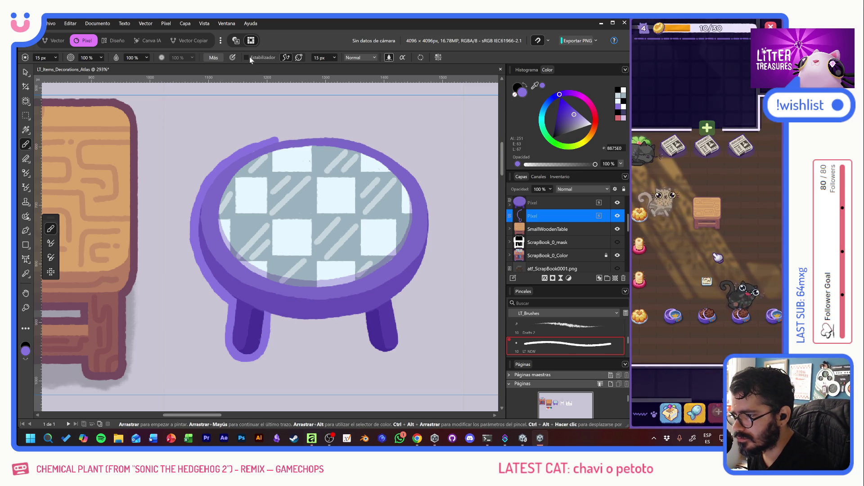
Turn on brush stabilizing and redraw the lavender stroke on the top-left rim
{"action": "left_click", "coordinate": [264, 57]}
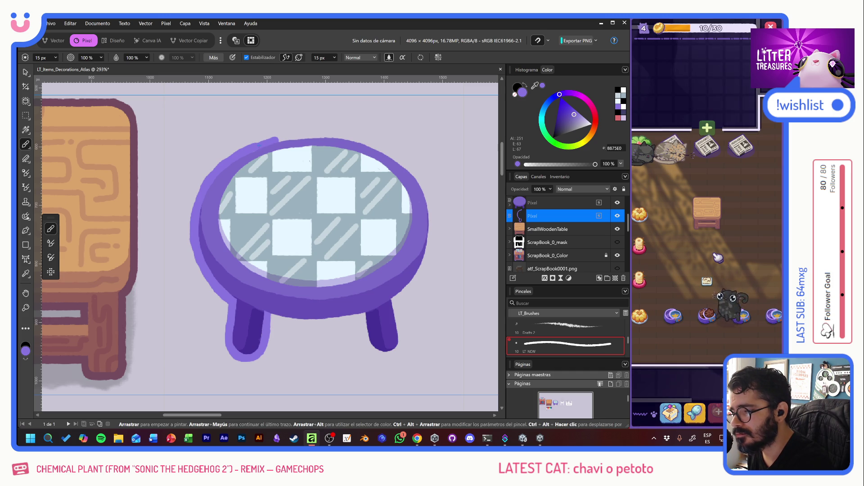
{"action": "key", "text": "ctrl+z"}
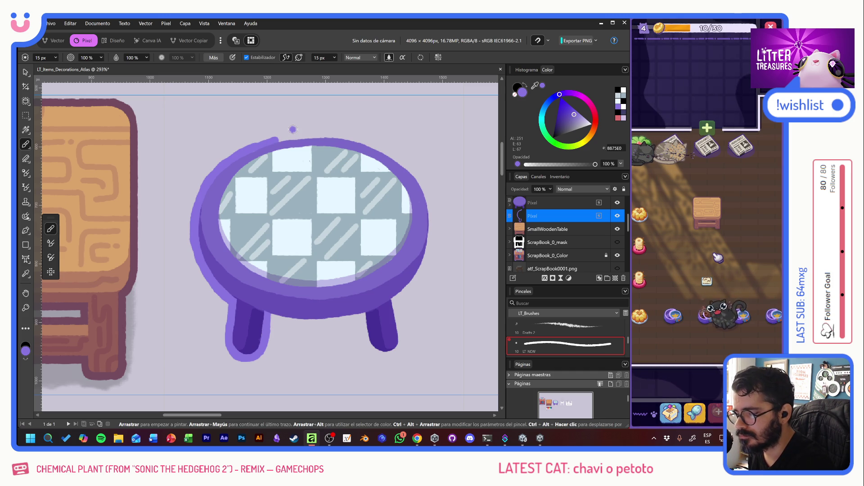
{"action": "mouse_move", "coordinate": [269, 140]}
{"action": "left_mouse_down"}
{"action": "mouse_move", "coordinate": [358, 138]}
{"action": "mouse_move", "coordinate": [420, 178]}
{"action": "left_mouse_up"}
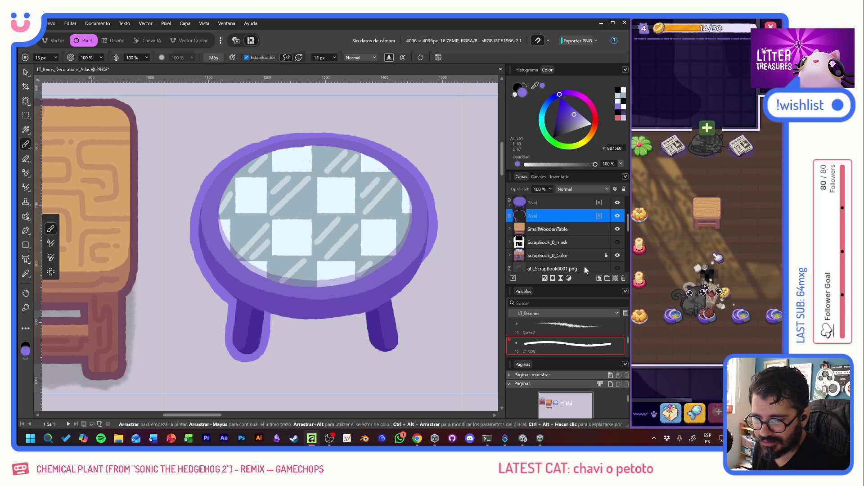
Replace the old outline layer with a fresh one and outline the left leg and left rim
{"action": "left_click", "coordinate": [622, 278]}
{"action": "left_click", "coordinate": [615, 278]}
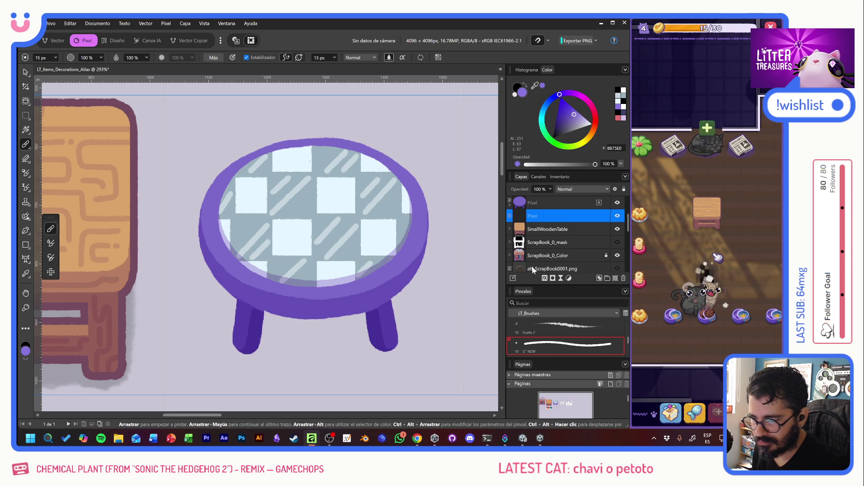
{"action": "mouse_move", "coordinate": [236, 297]}
{"action": "left_mouse_down"}
{"action": "mouse_move", "coordinate": [230, 318]}
{"action": "mouse_move", "coordinate": [244, 352]}
{"action": "left_mouse_up"}
{"action": "mouse_move", "coordinate": [265, 305]}
{"action": "left_mouse_down"}
{"action": "mouse_move", "coordinate": [262, 347]}
{"action": "mouse_move", "coordinate": [252, 359]}
{"action": "left_mouse_up"}
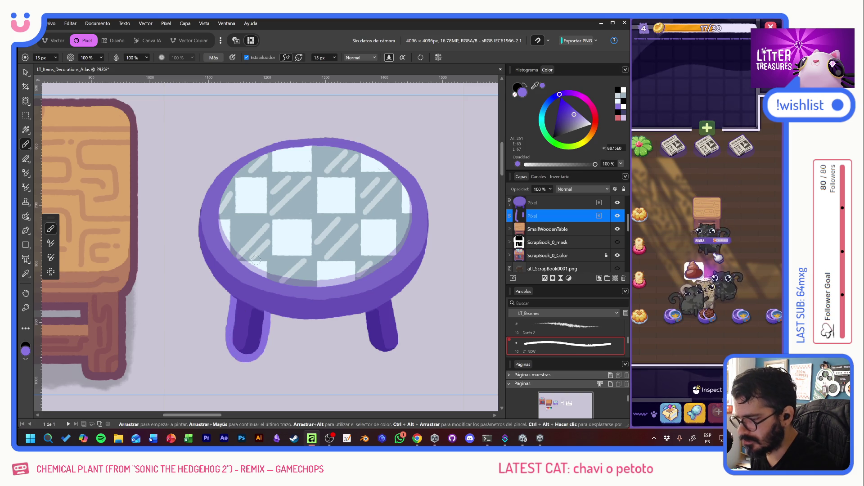
{"action": "mouse_move", "coordinate": [206, 270]}
{"action": "left_mouse_down"}
{"action": "mouse_move", "coordinate": [197, 248]}
{"action": "mouse_move", "coordinate": [221, 171]}
{"action": "left_mouse_up"}
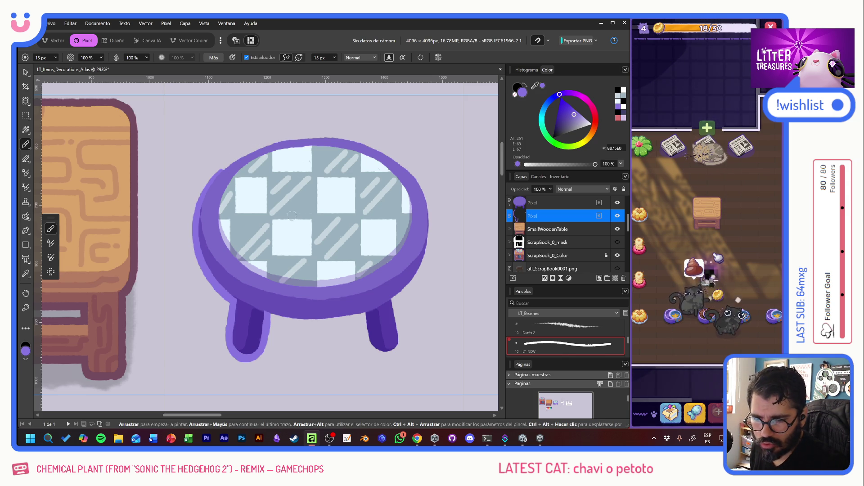
In the game, place the Tupperware on the room floor and reopen the treasure-scooping minigame
{"action": "left_click", "coordinate": [696, 279]}
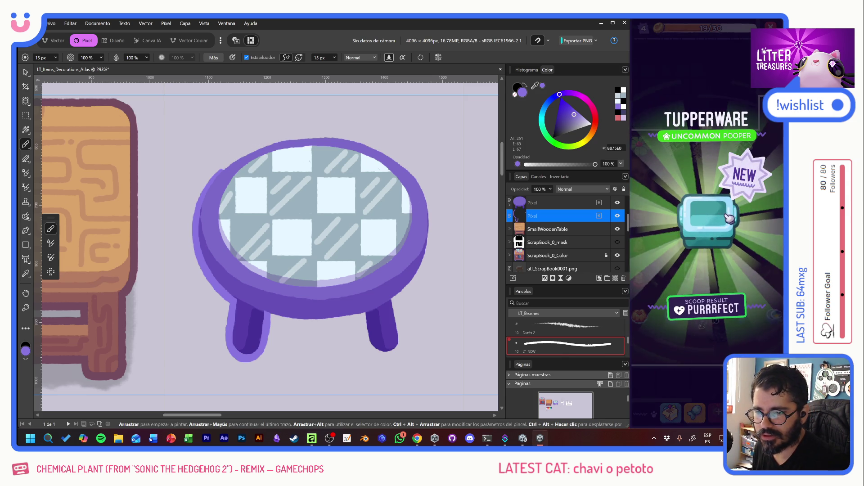
{"action": "left_click", "coordinate": [744, 235]}
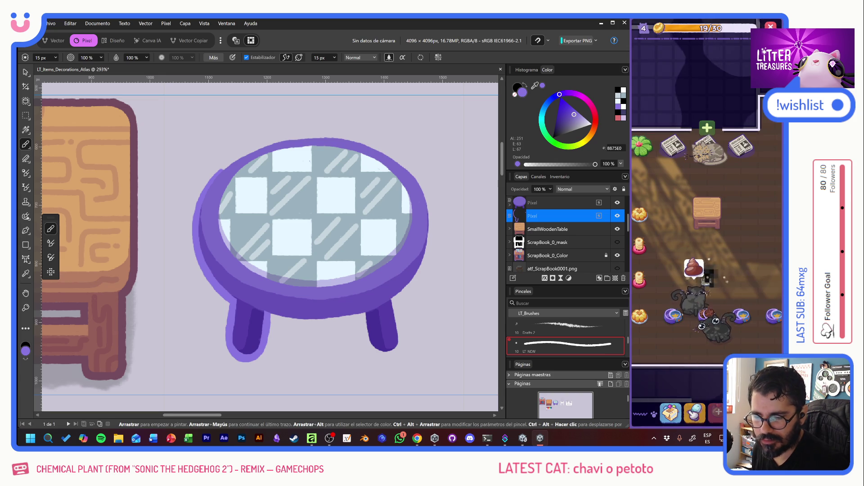
{"action": "left_click", "coordinate": [675, 416]}
{"action": "left_click", "coordinate": [682, 244]}
{"action": "left_click", "coordinate": [748, 264]}
{"action": "left_click", "coordinate": [747, 264]}
{"action": "left_click", "coordinate": [719, 244]}
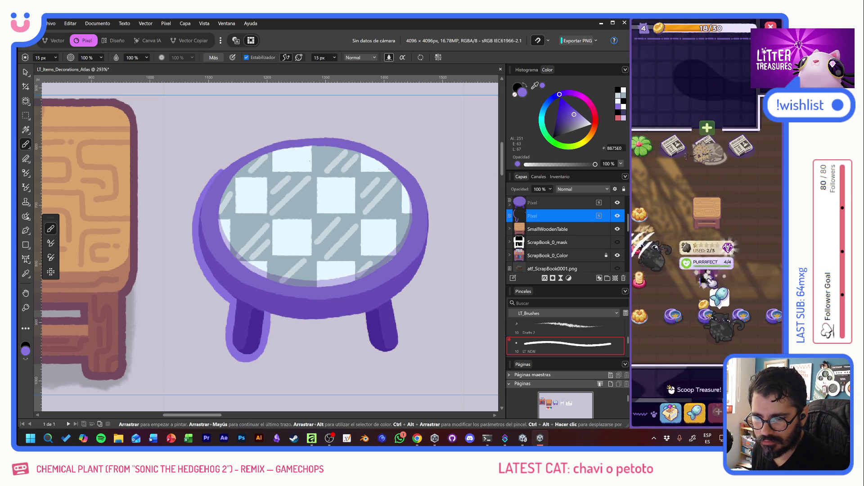
{"action": "left_click", "coordinate": [707, 246]}
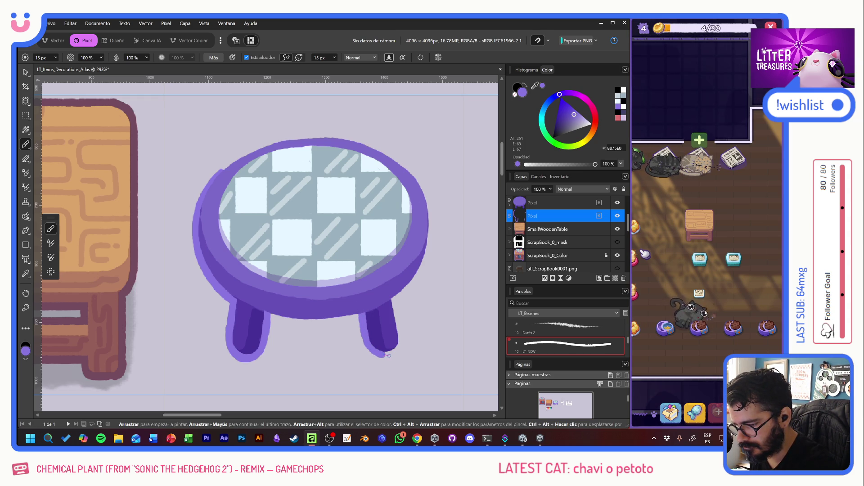
Finish the right leg's foot outline and add a darker stroke under the tabletop, undoing a bulging rim stroke
{"action": "left_click_drag", "start_coordinate": [389, 356], "coordinate": [392, 357]}
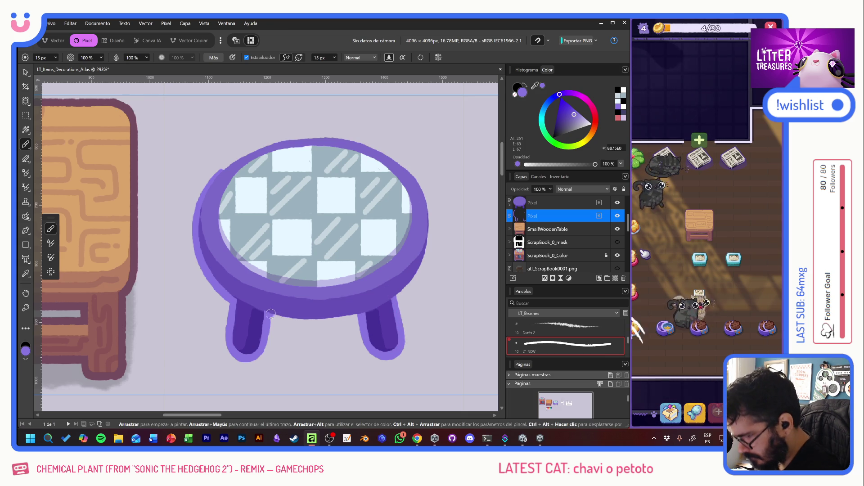
{"action": "mouse_move", "coordinate": [263, 313]}
{"action": "left_mouse_down"}
{"action": "mouse_move", "coordinate": [313, 322]}
{"action": "mouse_move", "coordinate": [372, 315]}
{"action": "left_mouse_up"}
{"action": "left_click_drag", "start_coordinate": [434, 237], "coordinate": [430, 212]}
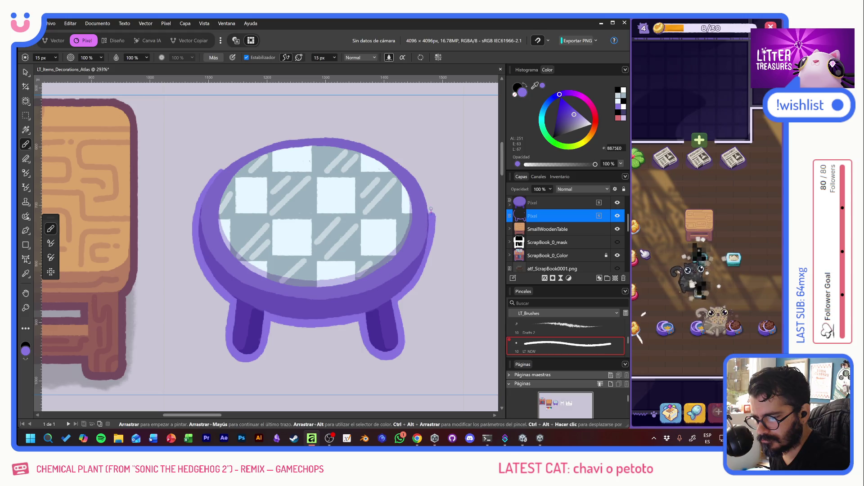
{"action": "key", "text": "ctrl+z"}
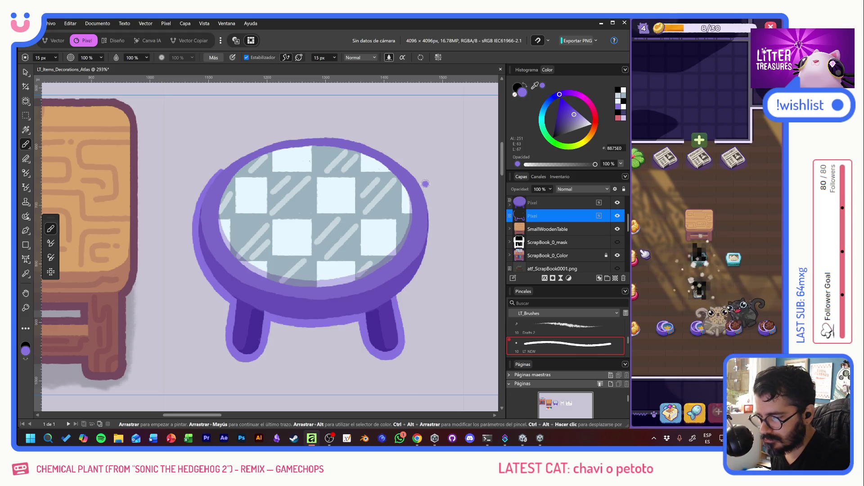
{"action": "mouse_move", "coordinate": [388, 213]}
{"action": "left_mouse_down"}
{"action": "mouse_move", "coordinate": [244, 199]}
{"action": "mouse_move", "coordinate": [285, 198]}
{"action": "mouse_move", "coordinate": [286, 208]}
{"action": "left_mouse_up"}
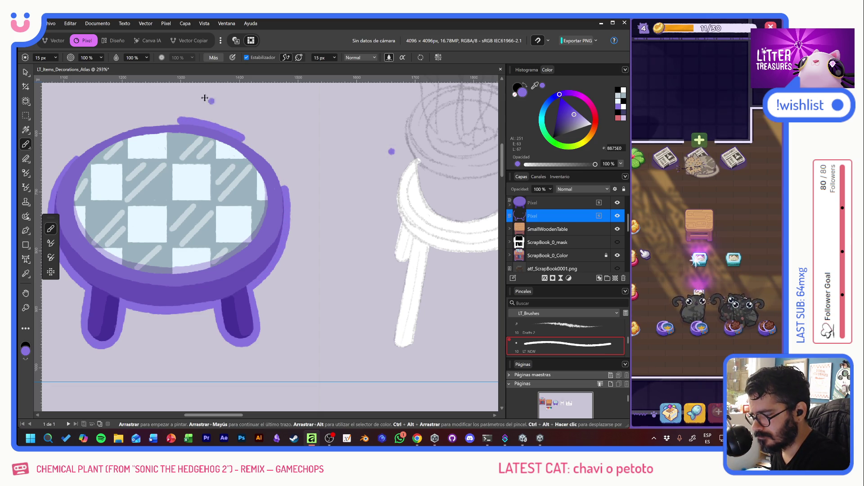
Redraw the lavender outline along the tabletop's upper and upper-left edge, undoing stray and misplaced strokes
{"action": "key", "text": "ctrl+z"}
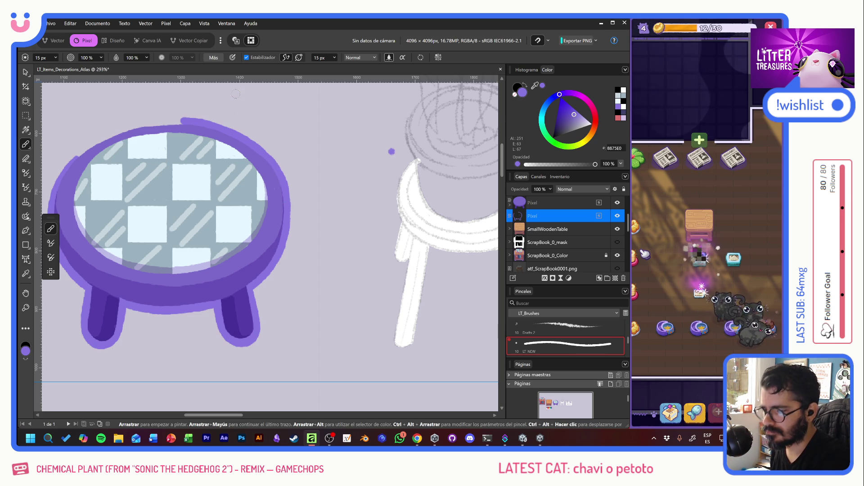
{"action": "key", "text": "e"}
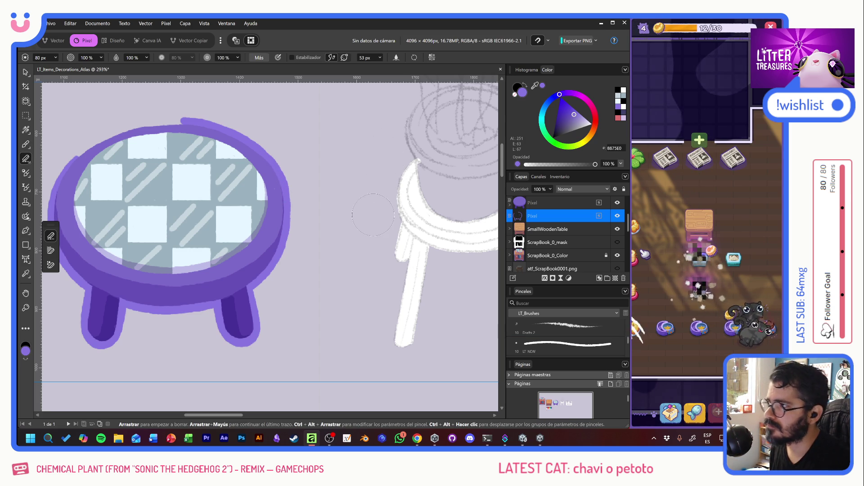
{"action": "left_click_drag", "start_coordinate": [279, 198], "coordinate": [389, 221]}
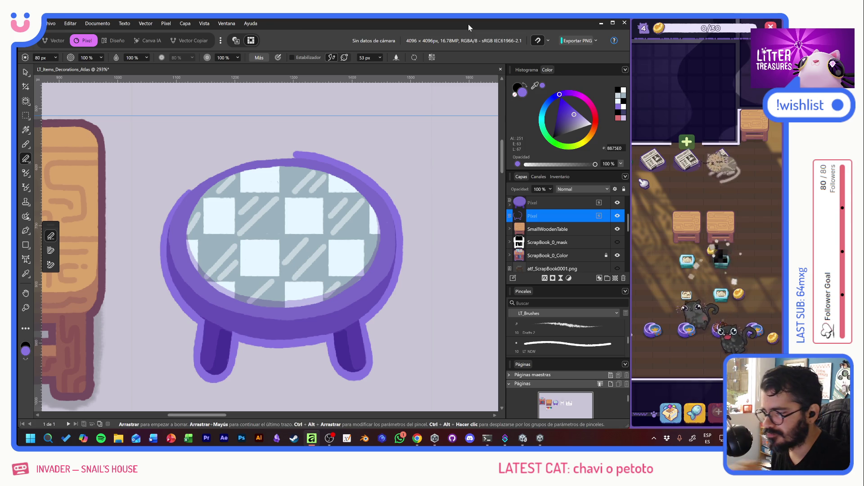
{"action": "key", "text": "b"}
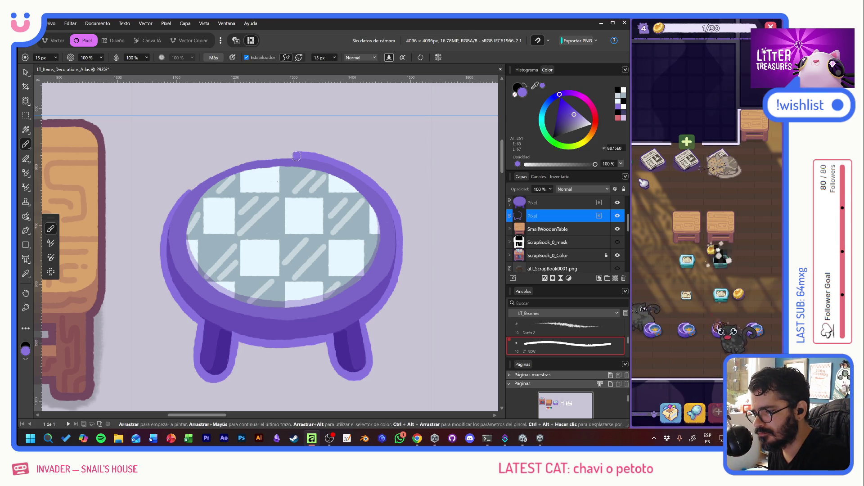
{"action": "left_click_drag", "start_coordinate": [295, 154], "coordinate": [264, 157]}
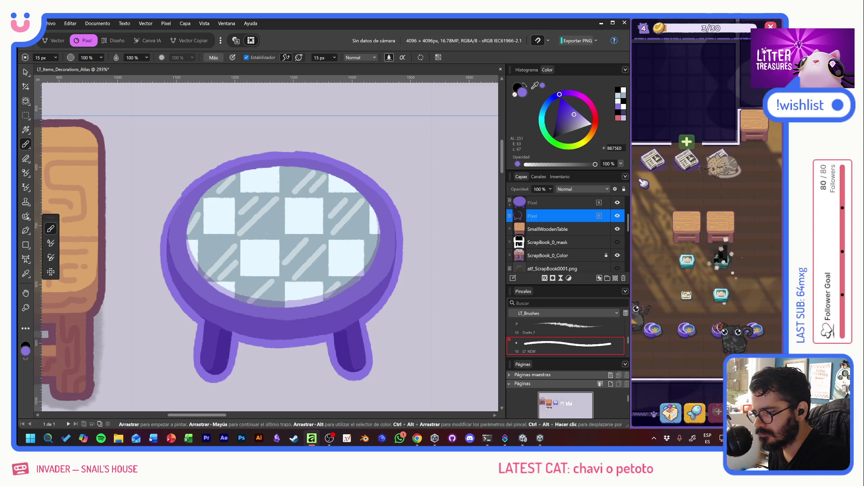
{"action": "key", "text": "ctrl+z"}
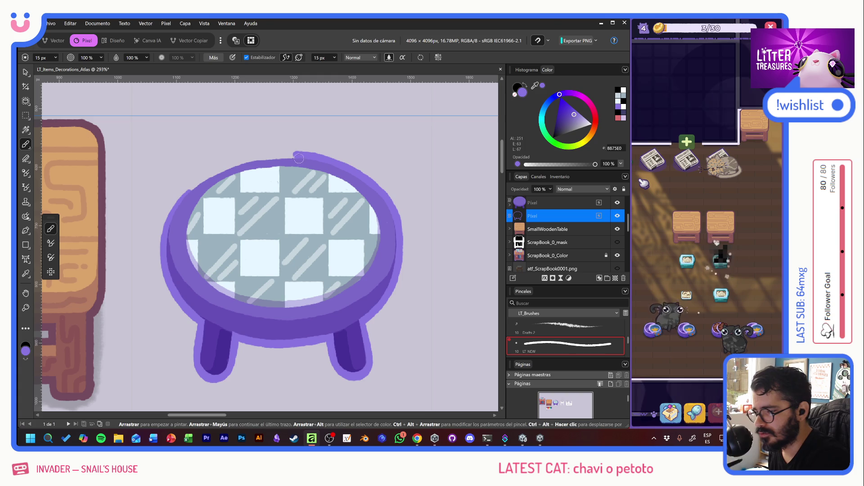
{"action": "mouse_move", "coordinate": [292, 155]}
{"action": "left_mouse_down"}
{"action": "mouse_move", "coordinate": [221, 169]}
{"action": "mouse_move", "coordinate": [179, 200]}
{"action": "left_mouse_up"}
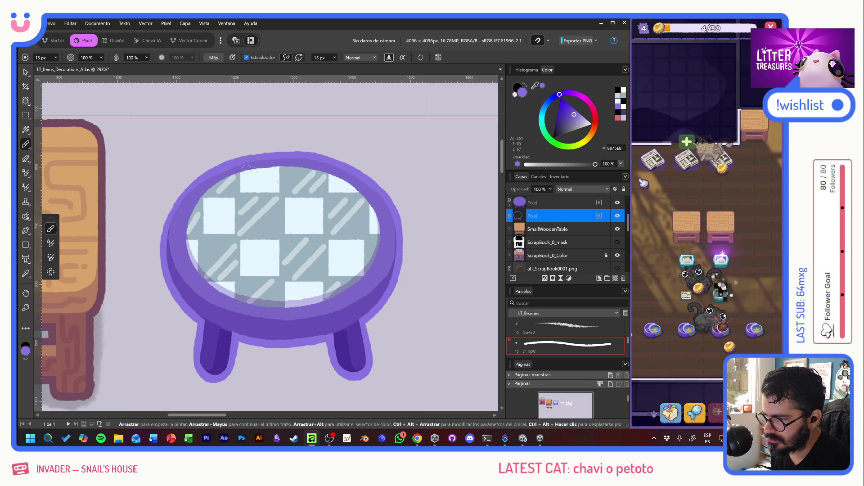
Add a new layer nested inside the table's colour layer, trying and reverting a colour fill
{"action": "left_click", "coordinate": [616, 278]}
{"action": "mouse_move", "coordinate": [559, 216]}
{"action": "left_mouse_down"}
{"action": "mouse_move", "coordinate": [535, 227]}
{"action": "mouse_move", "coordinate": [518, 222]}
{"action": "left_mouse_up"}
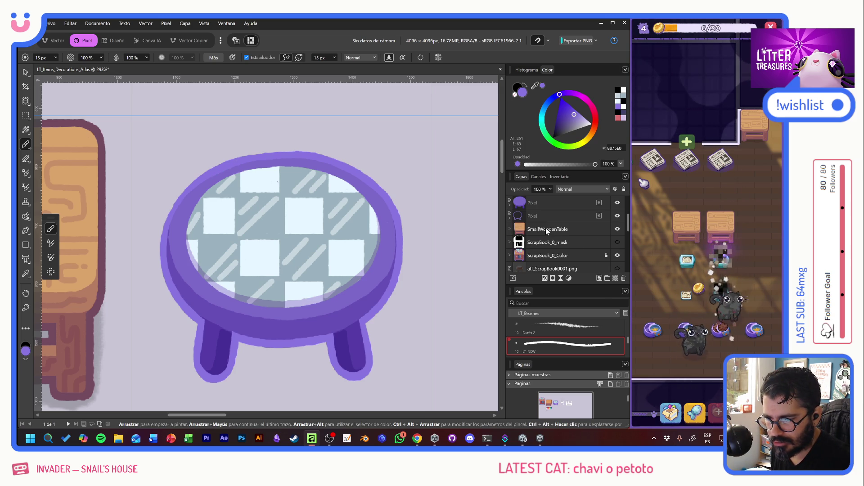
{"action": "left_click", "coordinate": [510, 219]}
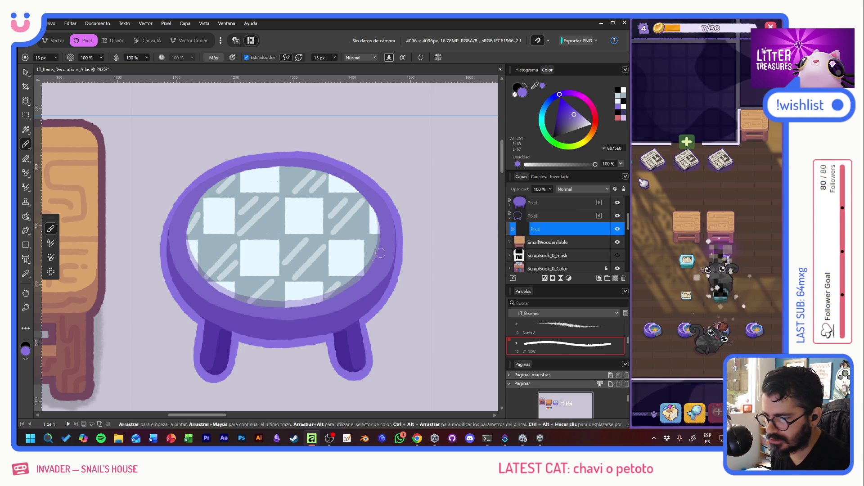
{"action": "mouse_move", "coordinate": [269, 304]}
{"action": "left_mouse_down"}
{"action": "mouse_move", "coordinate": [392, 148]}
{"action": "mouse_move", "coordinate": [374, 162]}
{"action": "mouse_move", "coordinate": [394, 180]}
{"action": "mouse_move", "coordinate": [324, 216]}
{"action": "mouse_move", "coordinate": [205, 248]}
{"action": "left_mouse_up"}
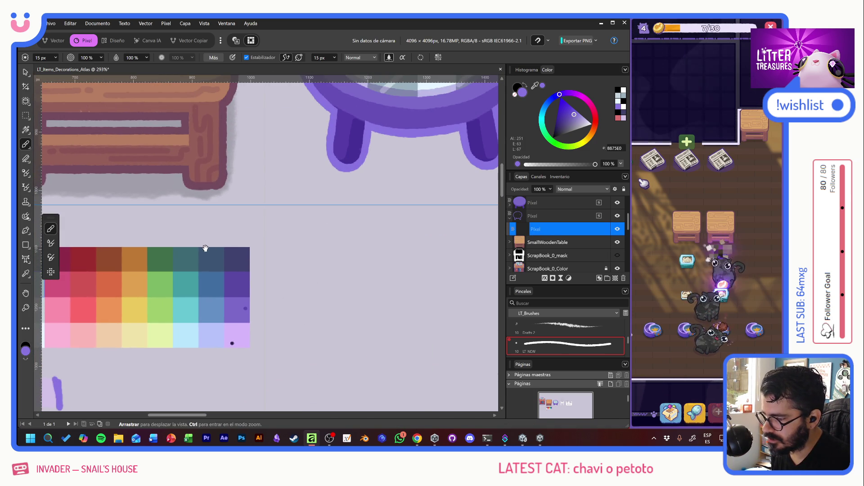
{"action": "scroll", "coordinate": [230, 308], "scroll_direction": "up", "scroll_amount": 4}
{"action": "scroll", "coordinate": [230, 308], "scroll_direction": "right", "scroll_amount": 2}
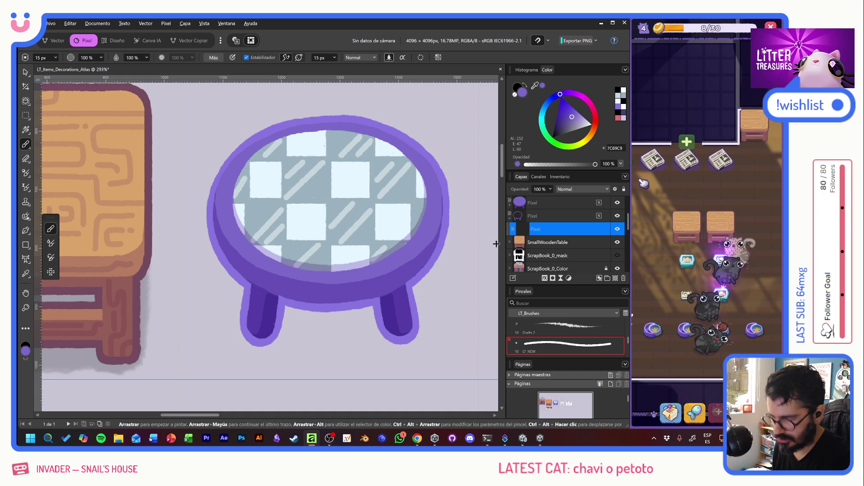
{"action": "key", "text": "alt+BackSpace"}
{"action": "key", "text": "ctrl+z"}
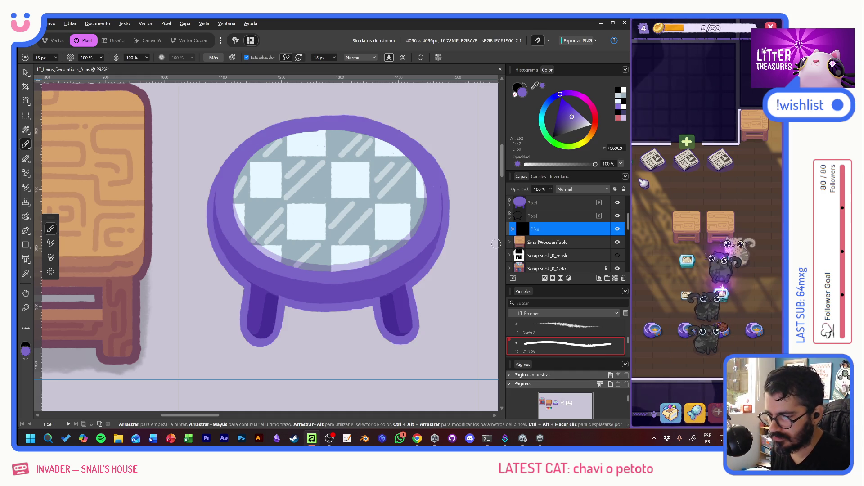
Set the child layer's blend mode to Multiply (Multiplicar) and zoom out to the whole atlas
{"action": "left_click", "coordinate": [573, 190]}
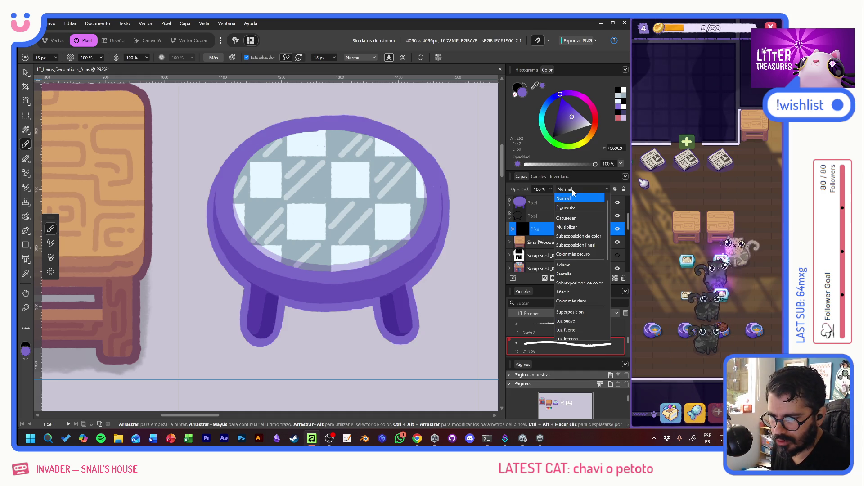
{"action": "left_click", "coordinate": [576, 227]}
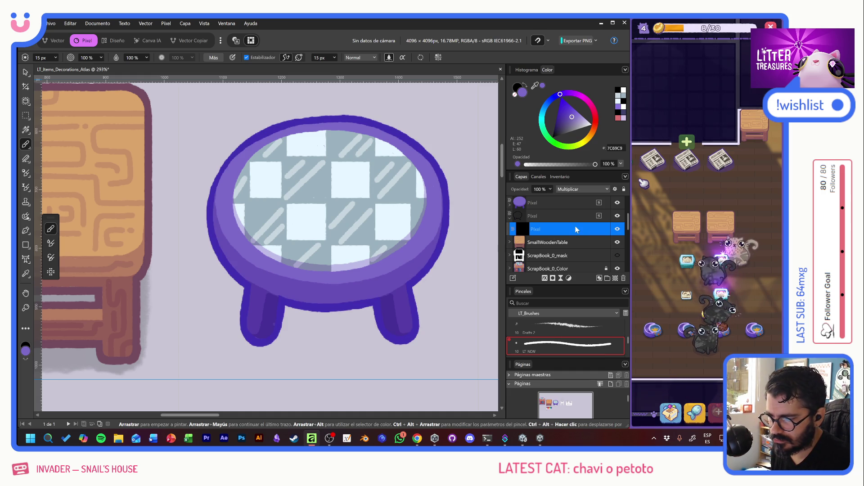
{"action": "left_click", "coordinate": [25, 72]}
{"action": "scroll", "coordinate": [382, 287], "scroll_direction": "down", "scroll_amount": 4}
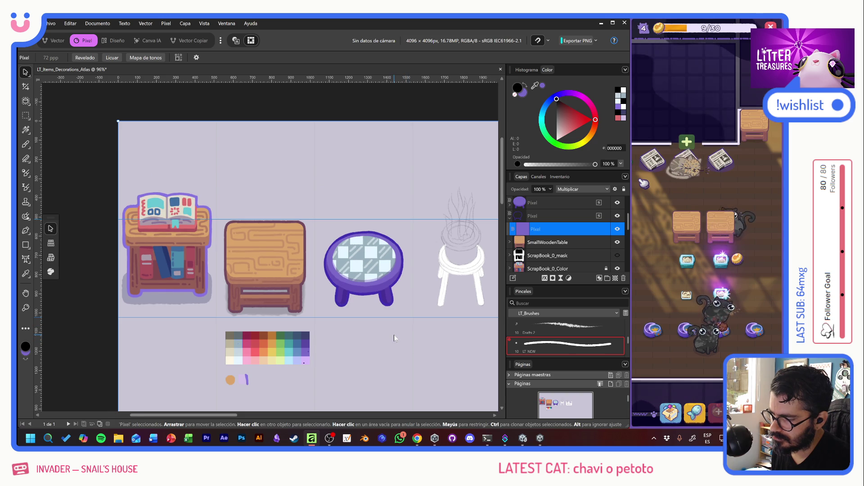
{"action": "scroll", "coordinate": [393, 334], "scroll_direction": "up", "scroll_amount": 1}
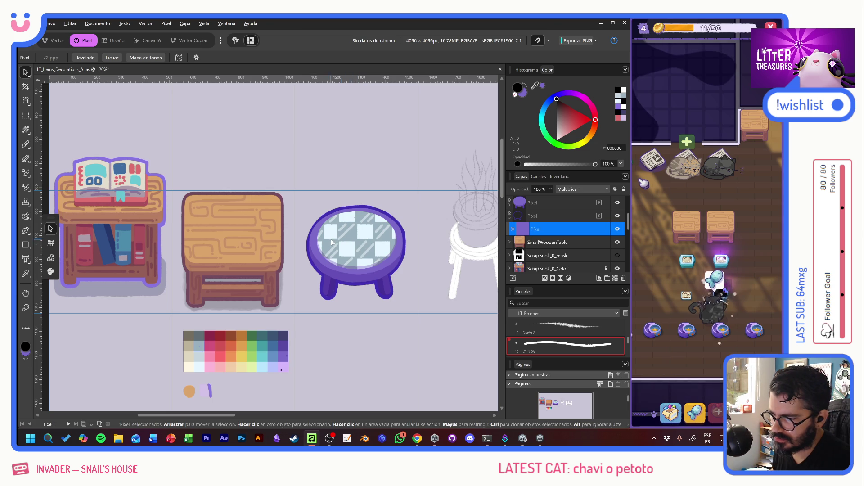
{"action": "scroll", "coordinate": [357, 256], "scroll_direction": "up", "scroll_amount": 1}
{"action": "scroll", "coordinate": [358, 255], "scroll_direction": "up", "scroll_amount": 3}
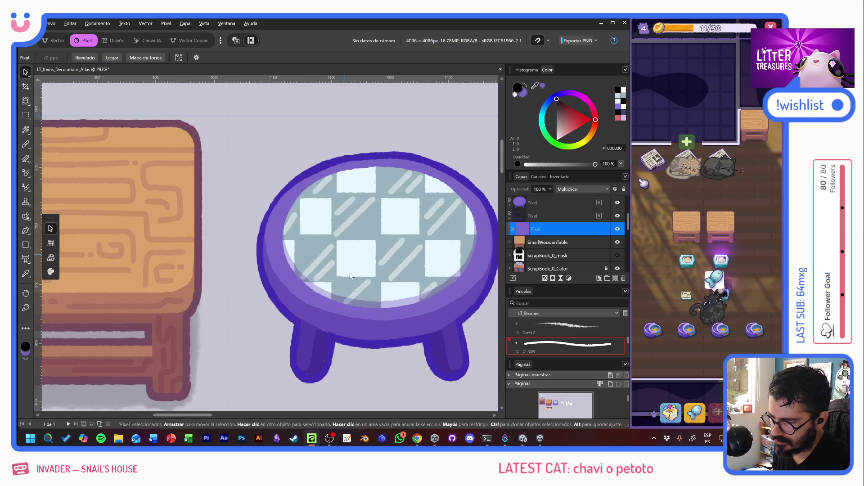
{"action": "left_click_drag", "start_coordinate": [547, 215], "coordinate": [549, 230]}
{"action": "left_click", "coordinate": [24, 144]}
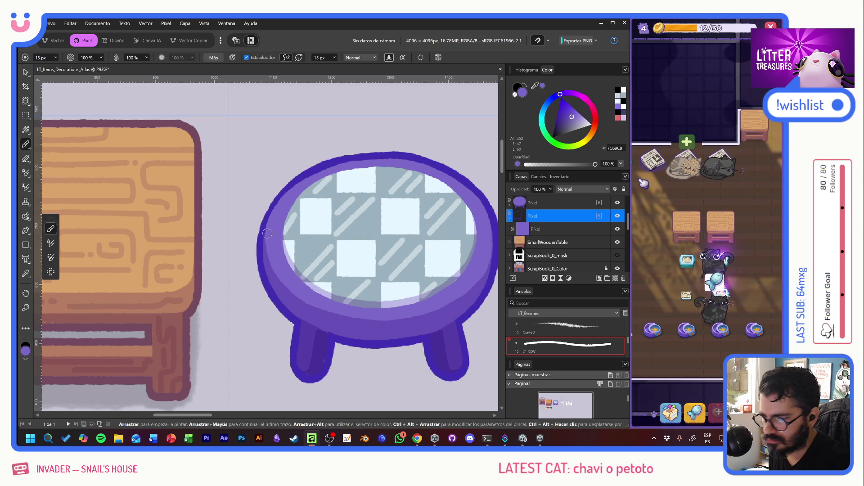
{"action": "scroll", "coordinate": [267, 233], "scroll_direction": "down", "scroll_amount": 5}
{"action": "scroll", "coordinate": [268, 233], "scroll_direction": "left", "scroll_amount": 5}
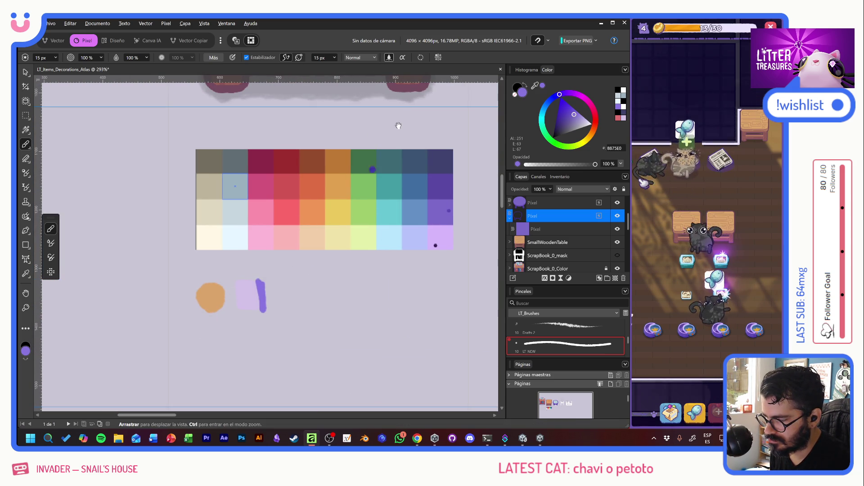
{"action": "scroll", "coordinate": [391, 142], "scroll_direction": "up", "scroll_amount": 6}
{"action": "scroll", "coordinate": [391, 142], "scroll_direction": "right", "scroll_amount": 5}
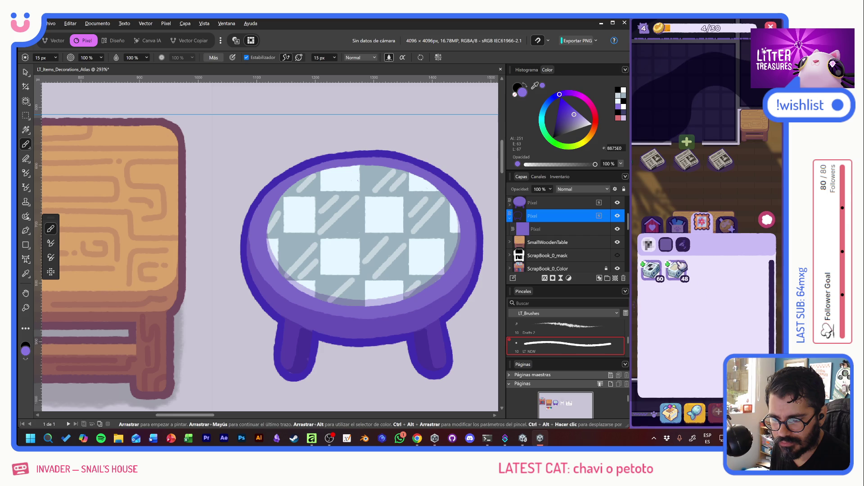
Place the bowl and the newspaper from the house items inventory into the cat room
{"action": "left_click", "coordinate": [652, 223]}
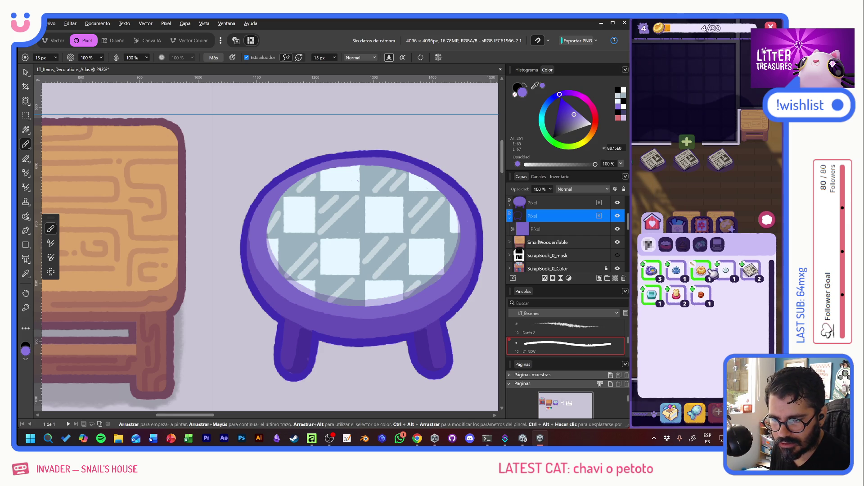
{"action": "left_click", "coordinate": [683, 270]}
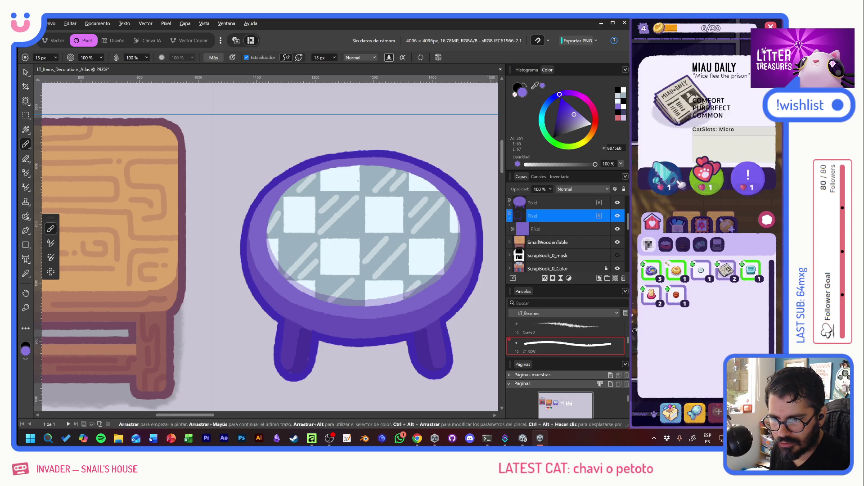
{"action": "left_click", "coordinate": [733, 278]}
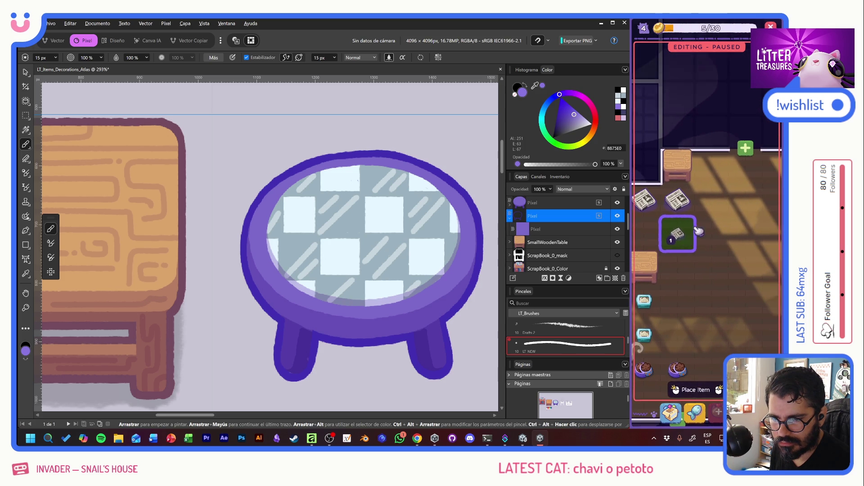
{"action": "left_click", "coordinate": [710, 215]}
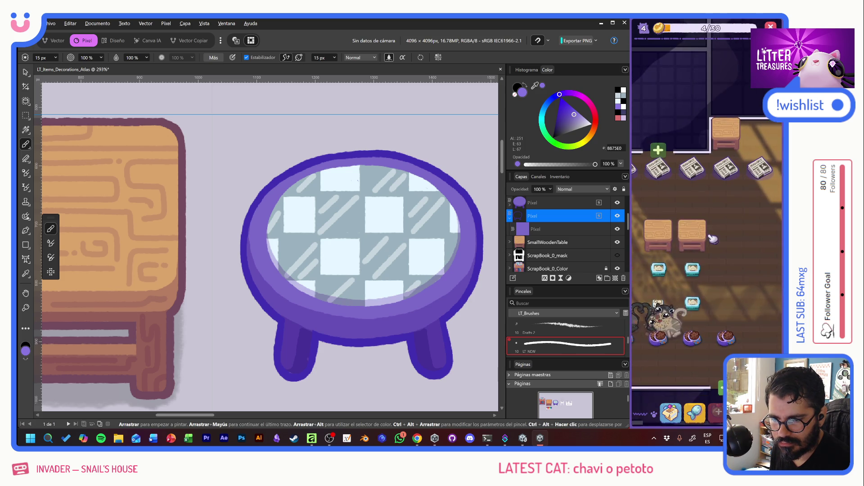
{"action": "left_click", "coordinate": [671, 412]}
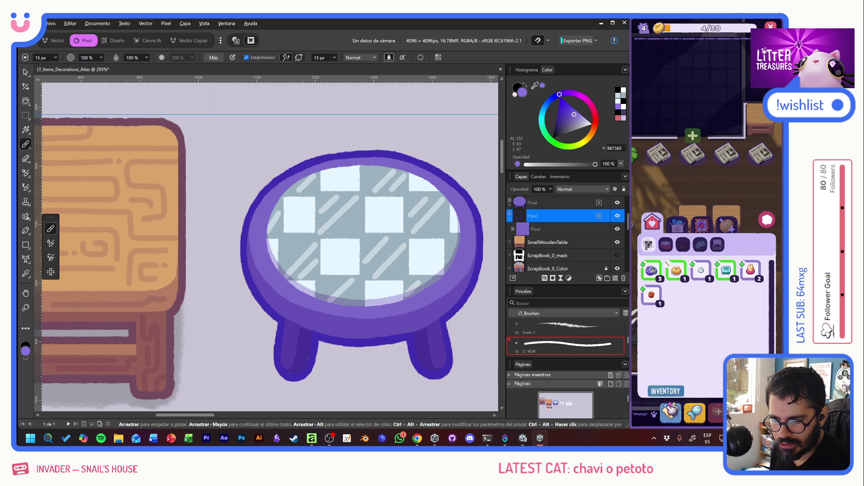
{"action": "left_click", "coordinate": [666, 270]}
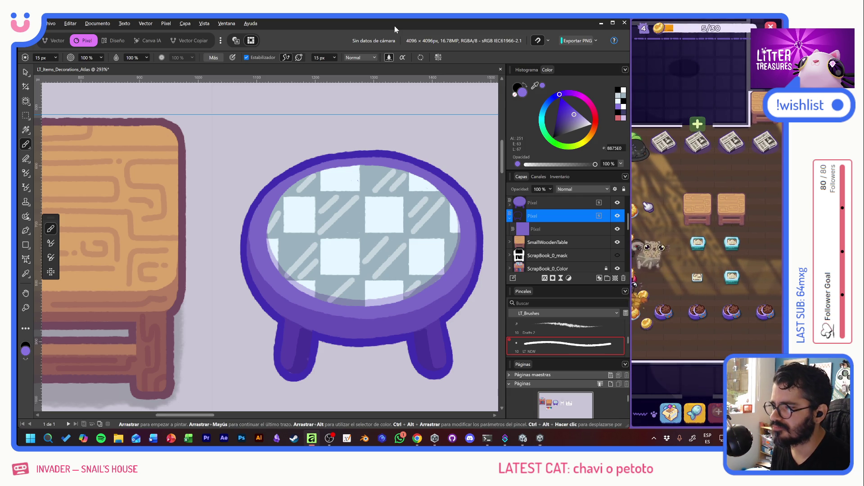
Create a new pixel layer directly above the checkerboard layer and rename it Shadow
{"action": "left_click_drag", "start_coordinate": [365, 279], "coordinate": [298, 253]}
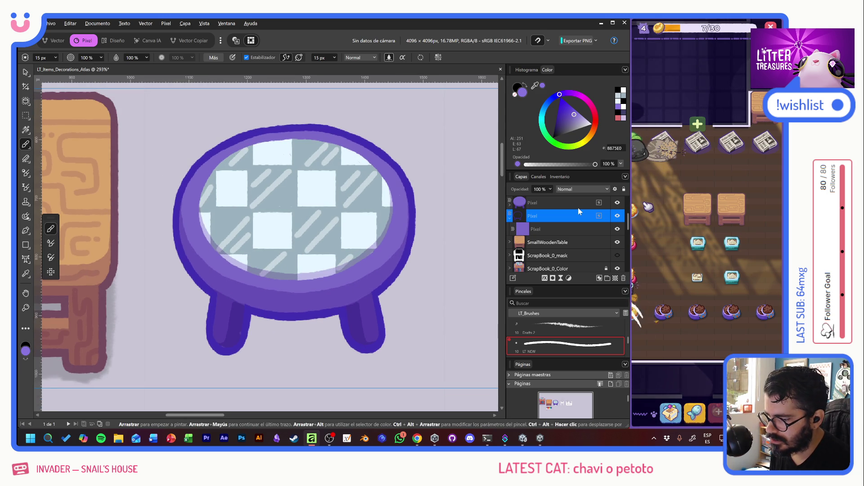
{"action": "left_click", "coordinate": [510, 219]}
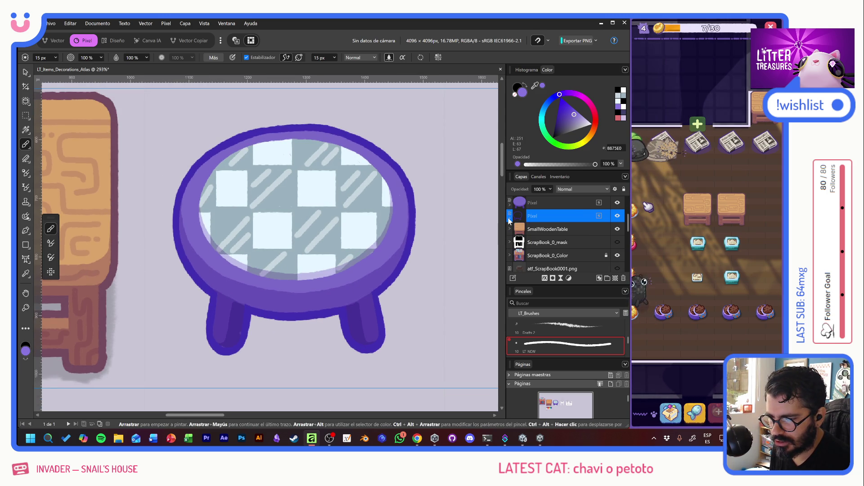
{"action": "scroll", "coordinate": [568, 247], "scroll_direction": "up", "scroll_amount": 2}
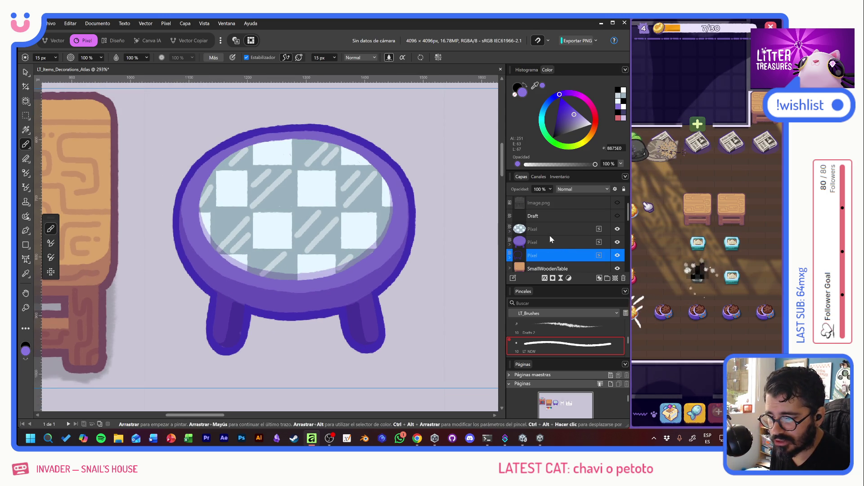
{"action": "left_click", "coordinate": [555, 231]}
{"action": "key", "text": "ctrl+shift+n"}
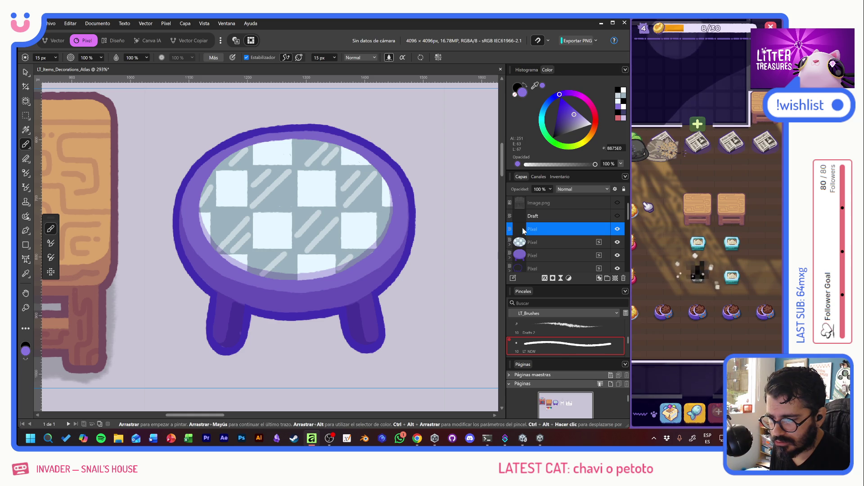
{"action": "double_click", "coordinate": [521, 230]}
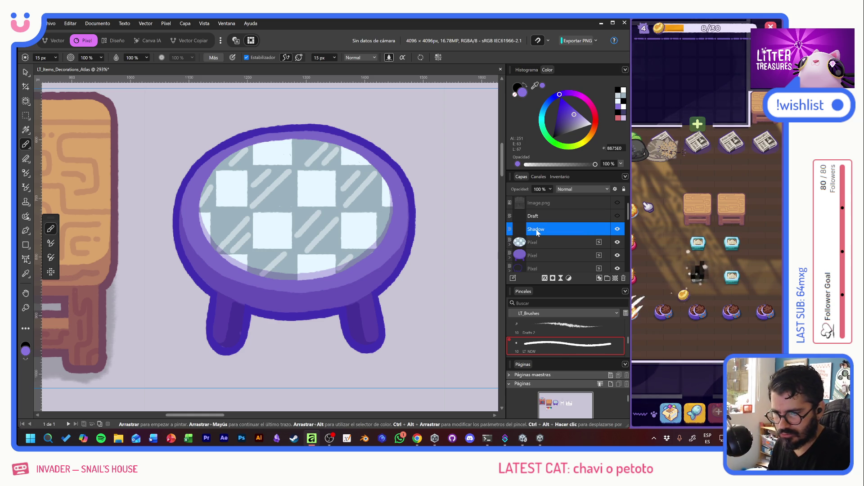
{"action": "type", "text": "Shadow"}
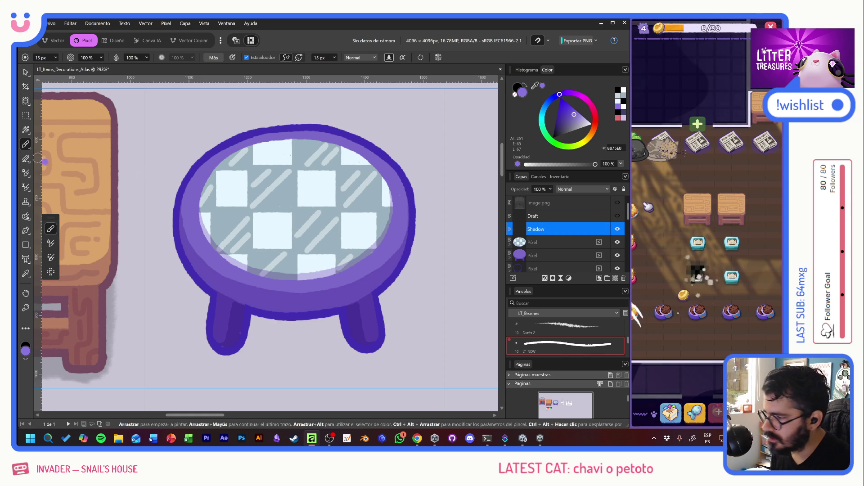
{"action": "scroll", "coordinate": [565, 334], "scroll_direction": "down", "scroll_amount": 2}
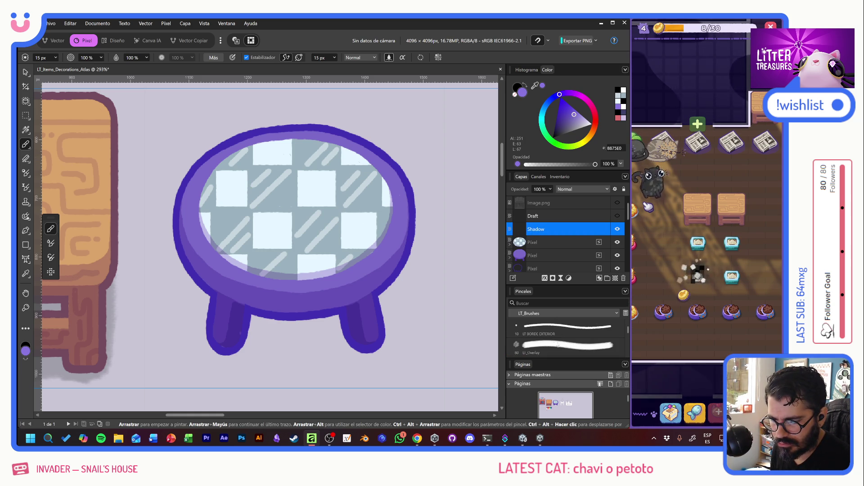
Using the soft LI_Overlay brush in black at 20% opacity, shade the tabletop's upper edge and lower-left rim
{"action": "left_click", "coordinate": [565, 346]}
{"action": "left_click", "coordinate": [553, 138]}
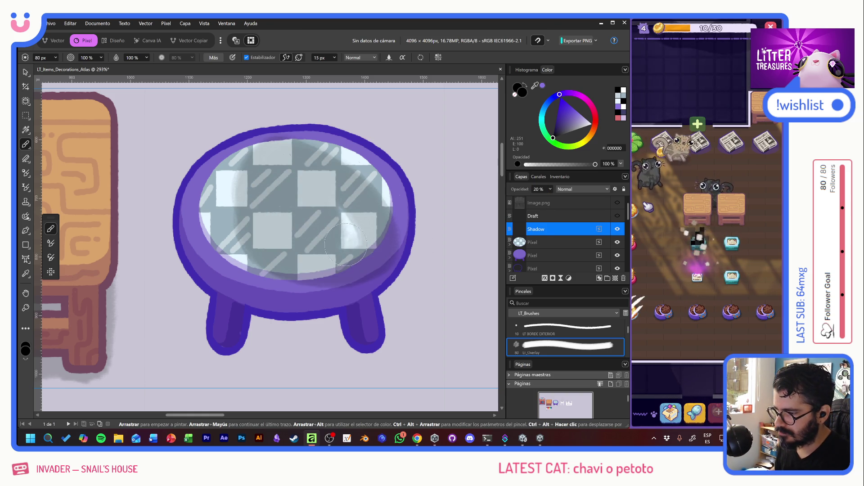
{"action": "type", "text": "20"}
{"action": "key", "text": "Return"}
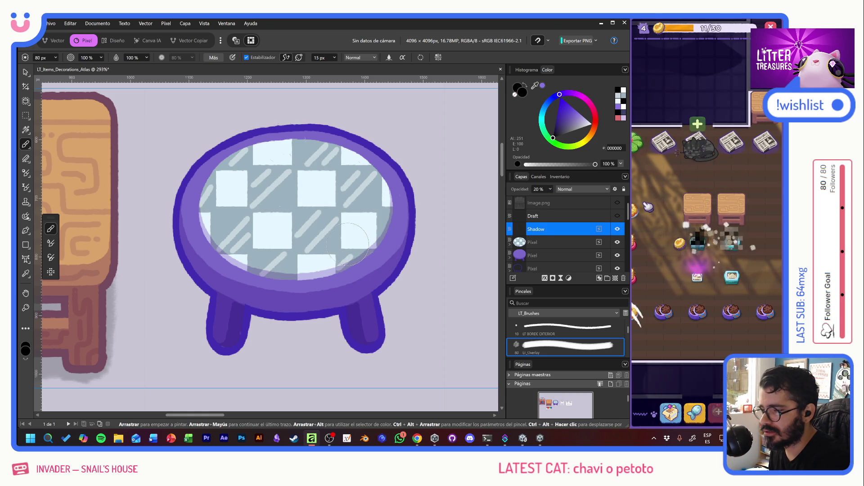
{"action": "mouse_move", "coordinate": [292, 143]}
{"action": "left_mouse_down"}
{"action": "mouse_move", "coordinate": [227, 165]}
{"action": "mouse_move", "coordinate": [192, 202]}
{"action": "left_mouse_up"}
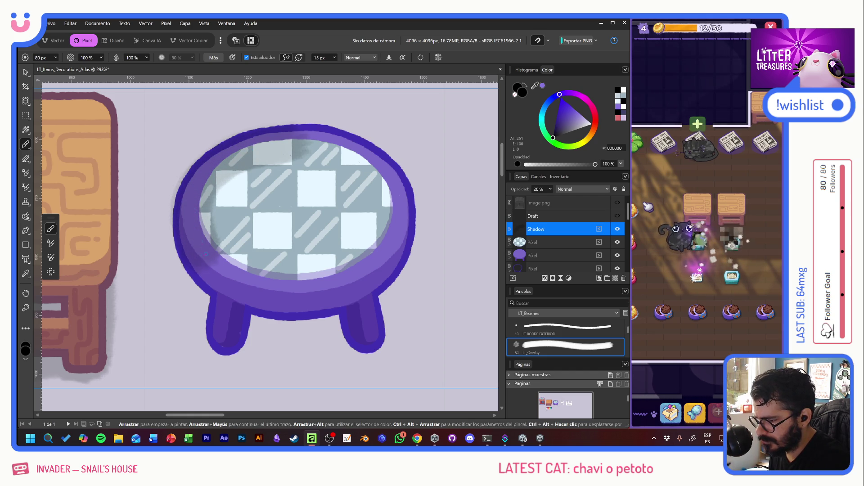
{"action": "mouse_move", "coordinate": [209, 267]}
{"action": "left_mouse_down"}
{"action": "mouse_move", "coordinate": [230, 285]}
{"action": "mouse_move", "coordinate": [294, 296]}
{"action": "mouse_move", "coordinate": [319, 295]}
{"action": "mouse_move", "coordinate": [376, 267]}
{"action": "mouse_move", "coordinate": [400, 230]}
{"action": "mouse_move", "coordinate": [383, 189]}
{"action": "mouse_move", "coordinate": [346, 149]}
{"action": "mouse_move", "coordinate": [303, 144]}
{"action": "mouse_move", "coordinate": [220, 180]}
{"action": "mouse_move", "coordinate": [297, 275]}
{"action": "mouse_move", "coordinate": [361, 252]}
{"action": "mouse_move", "coordinate": [274, 166]}
{"action": "mouse_move", "coordinate": [353, 240]}
{"action": "left_mouse_up"}
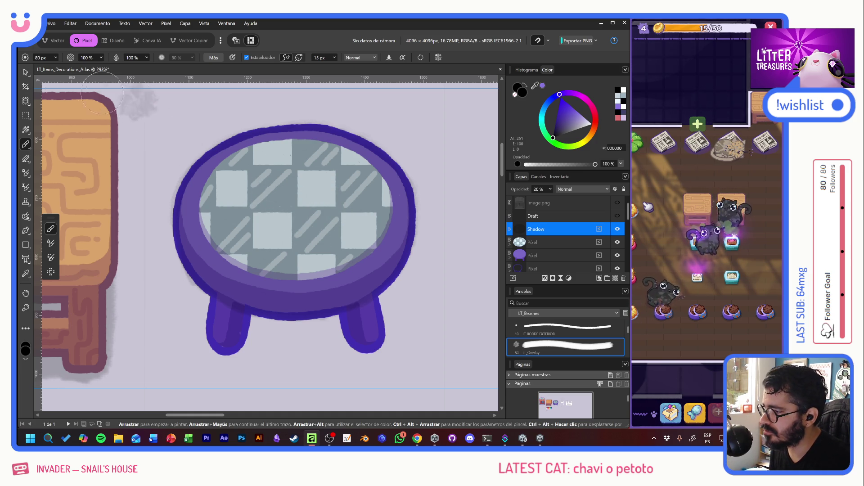
Move the Shadow layer below the table layers, nudge it down and shrink it into a ground shadow under the legs
{"action": "key", "text": "v"}
{"action": "left_click_drag", "start_coordinate": [540, 229], "coordinate": [554, 269]}
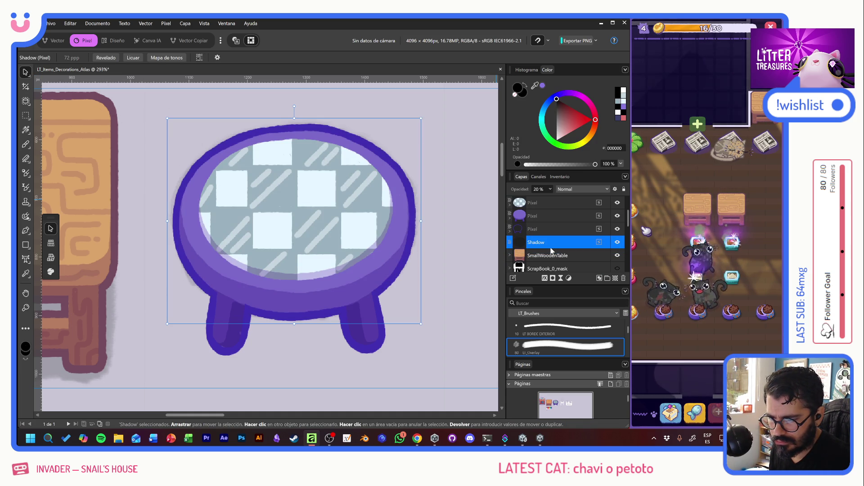
{"action": "key", "text": "shift+Down"}
{"action": "key", "text": "shift+Down"}
{"action": "key", "text": "shift+Down"}
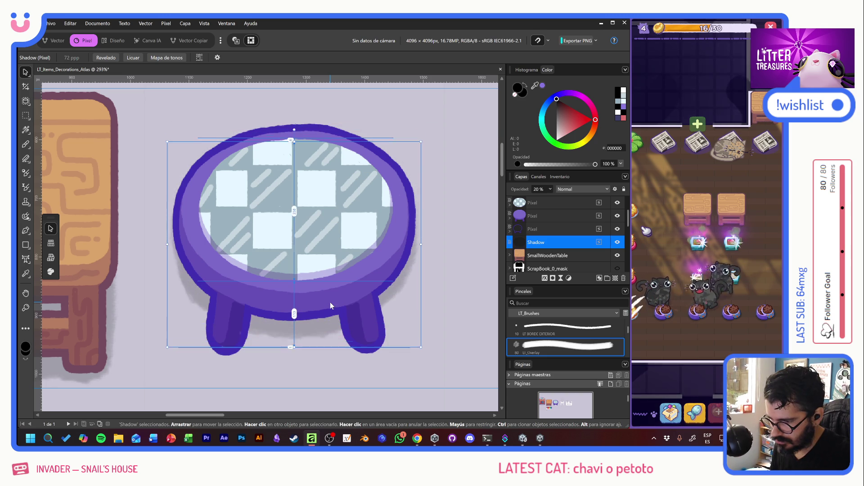
{"action": "key", "text": "shift+Down"}
{"action": "key", "text": "shift+Down"}
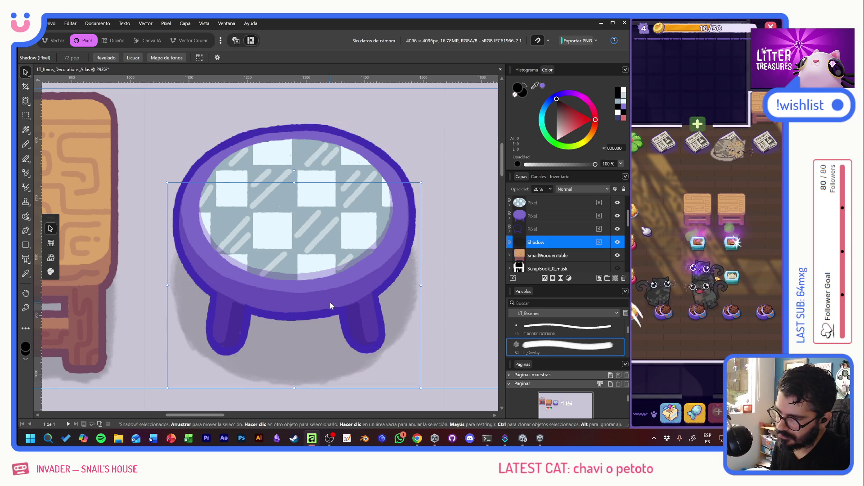
{"action": "left_click_drag", "start_coordinate": [421, 182], "coordinate": [412, 191]}
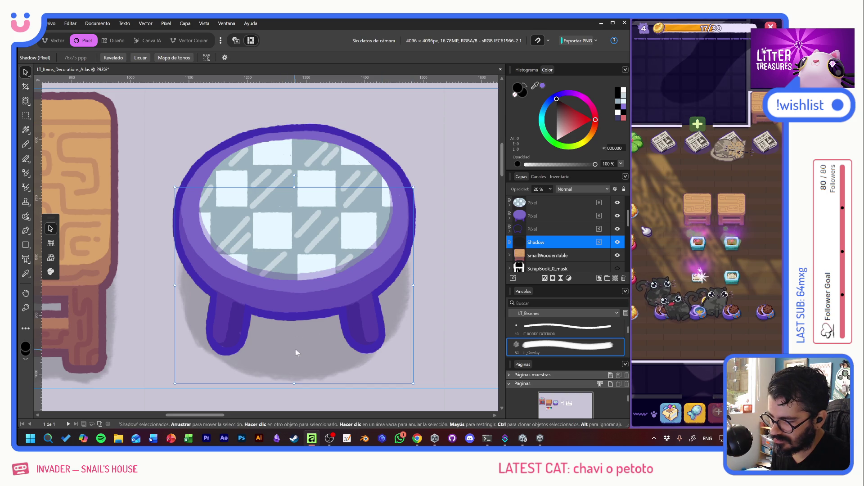
{"action": "left_click_drag", "start_coordinate": [294, 350], "coordinate": [294, 343]}
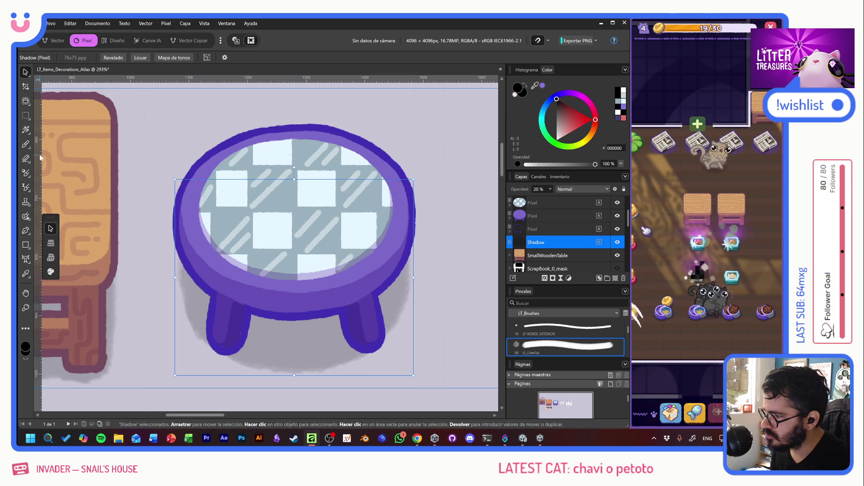
{"action": "left_click", "coordinate": [30, 146]}
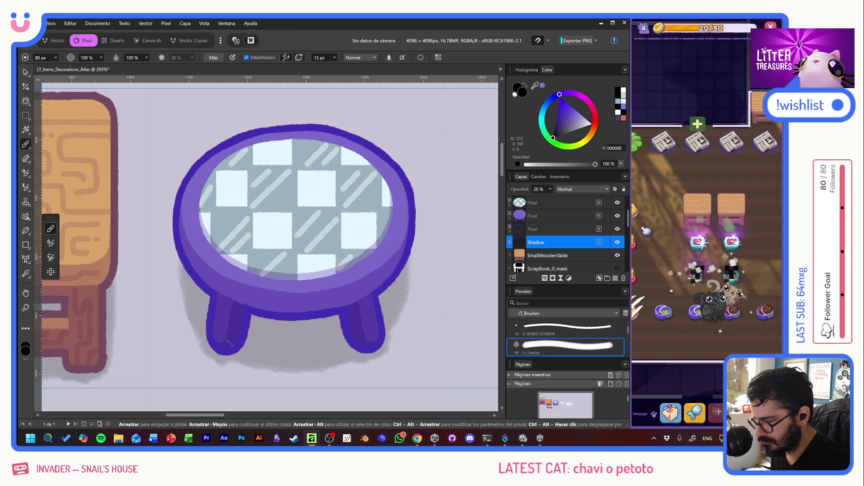
{"action": "scroll", "coordinate": [246, 317], "scroll_direction": "down", "scroll_amount": 5}
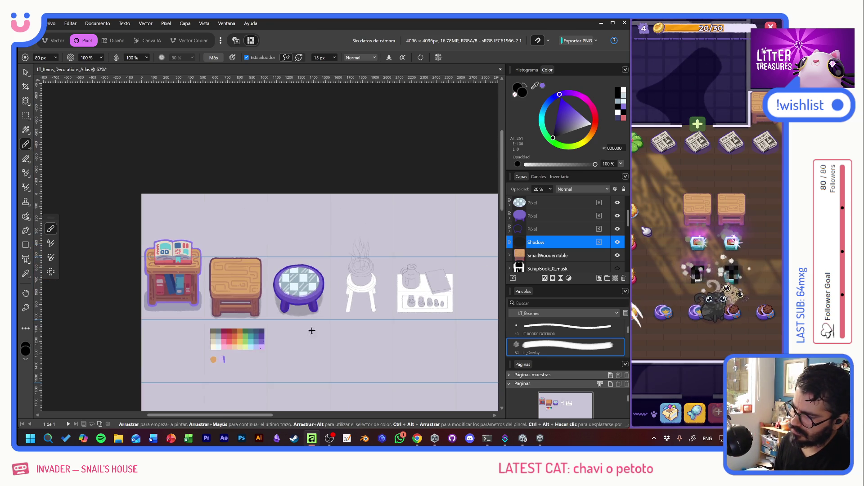
{"action": "scroll", "coordinate": [282, 316], "scroll_direction": "up", "scroll_amount": 4}
{"action": "scroll", "coordinate": [282, 317], "scroll_direction": "down", "scroll_amount": 2}
{"action": "scroll", "coordinate": [364, 263], "scroll_direction": "up", "scroll_amount": 2}
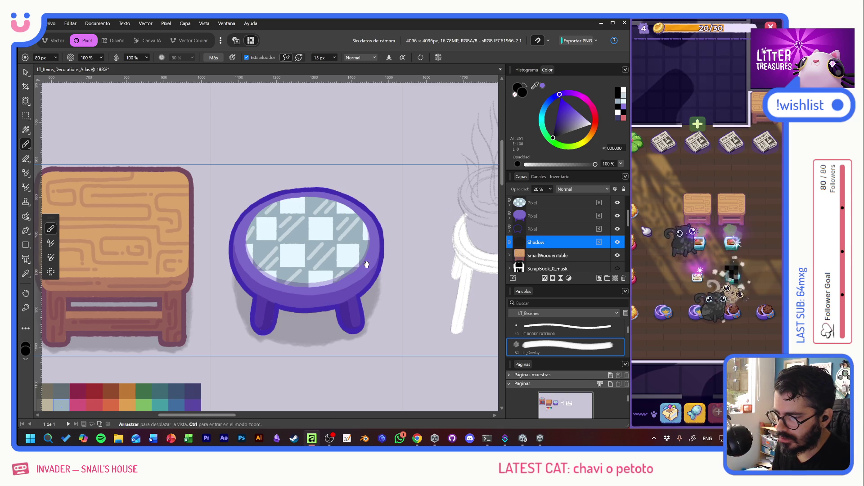
{"action": "scroll", "coordinate": [414, 251], "scroll_direction": "up", "scroll_amount": 1}
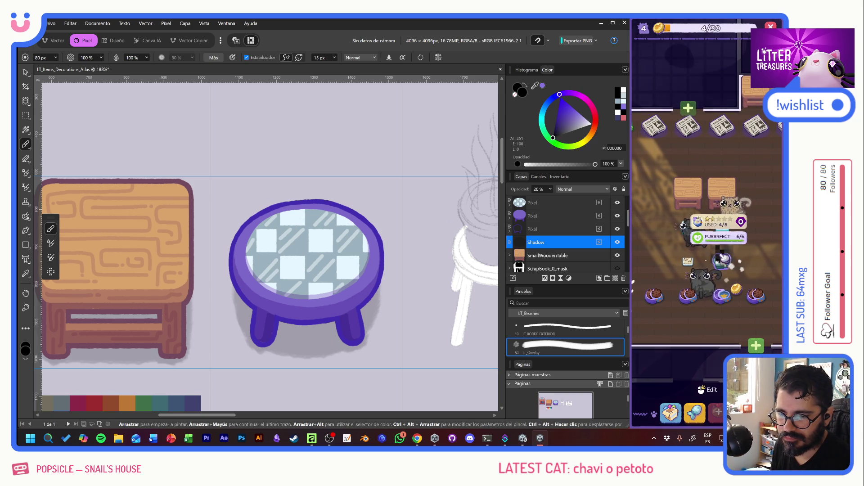
Pet the cat and scoop the litter box twice to collect treasure rewards
{"action": "key", "text": "alt+shift"}
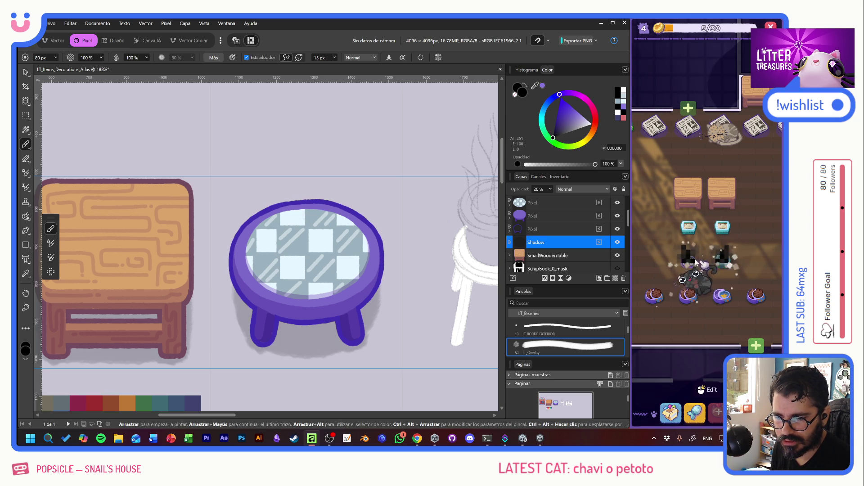
{"action": "left_click", "coordinate": [747, 260]}
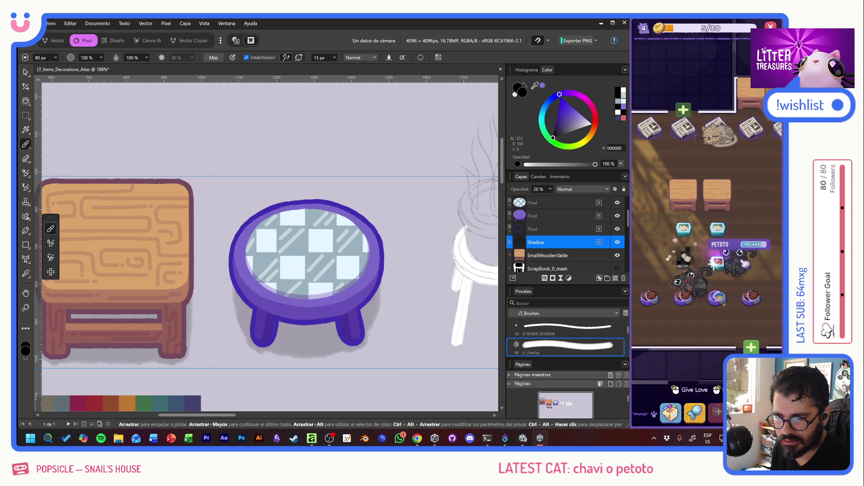
{"action": "left_click", "coordinate": [720, 266]}
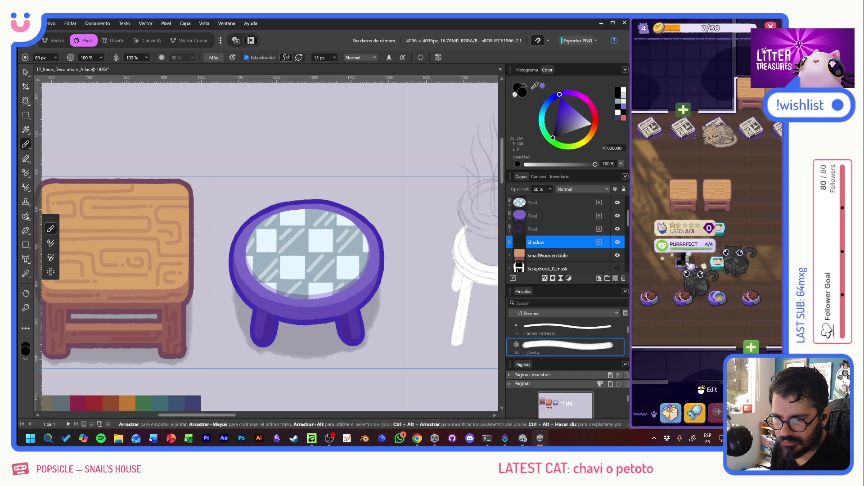
{"action": "left_click", "coordinate": [719, 264]}
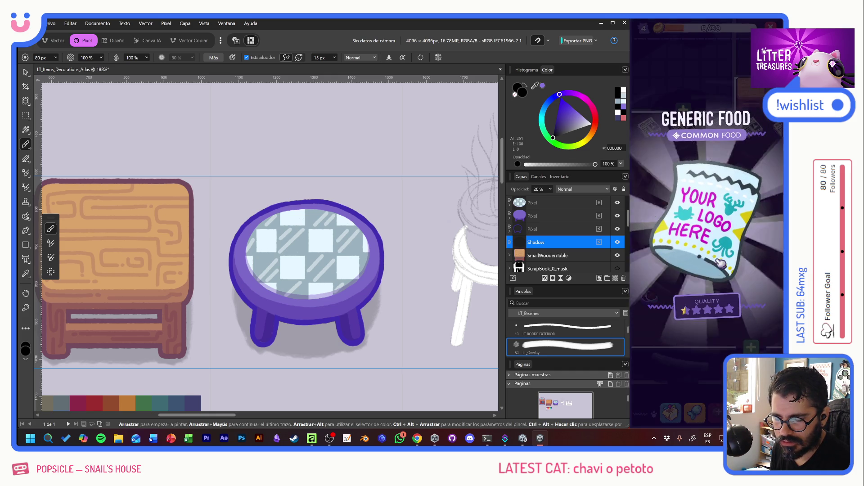
{"action": "left_click", "coordinate": [722, 265]}
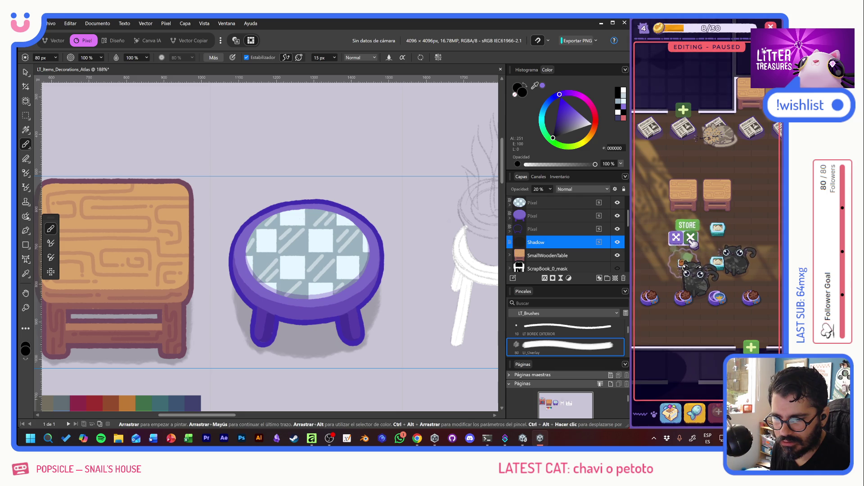
Store the Tupperware and place it at a new spot in the room
{"action": "left_click", "coordinate": [691, 240]}
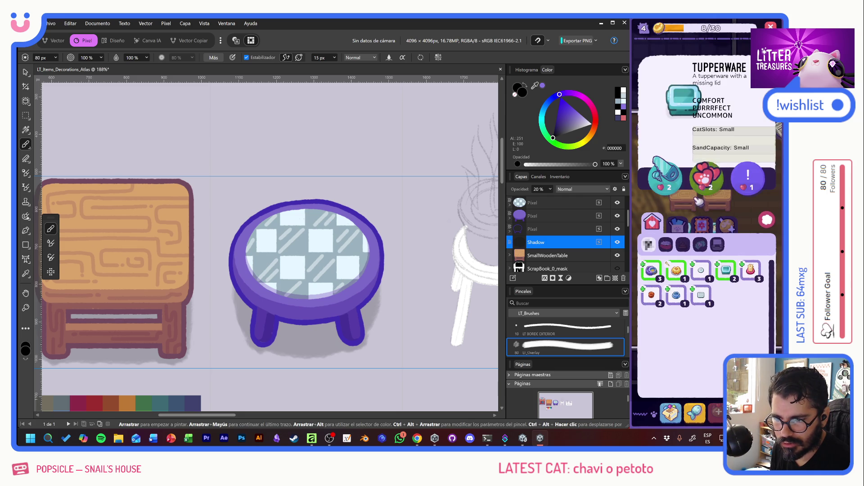
{"action": "left_click", "coordinate": [704, 180]}
{"action": "left_click", "coordinate": [685, 263]}
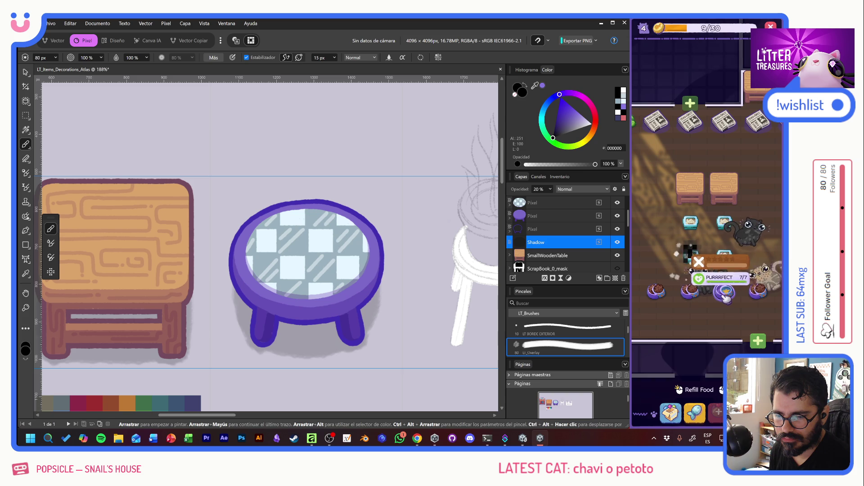
{"action": "key", "text": "alt+shift"}
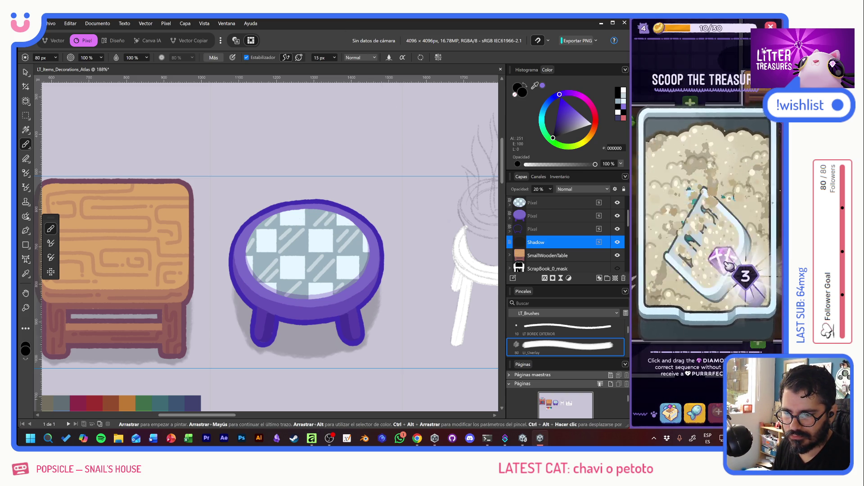
Back in Affinity, drag Overlay.af out of ScrapBook_0_Color to the top of the stack, above Draft
{"action": "left_click", "coordinate": [336, 22]}
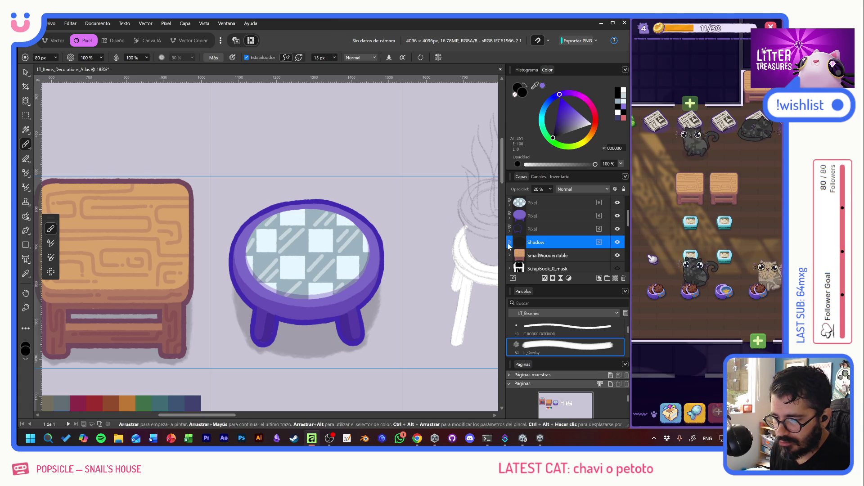
{"action": "scroll", "coordinate": [554, 249], "scroll_direction": "up", "scroll_amount": 2}
{"action": "mouse_move", "coordinate": [210, 227]}
{"action": "left_mouse_down"}
{"action": "mouse_move", "coordinate": [372, 186]}
{"action": "mouse_move", "coordinate": [489, 182]}
{"action": "mouse_move", "coordinate": [421, 191]}
{"action": "left_mouse_up"}
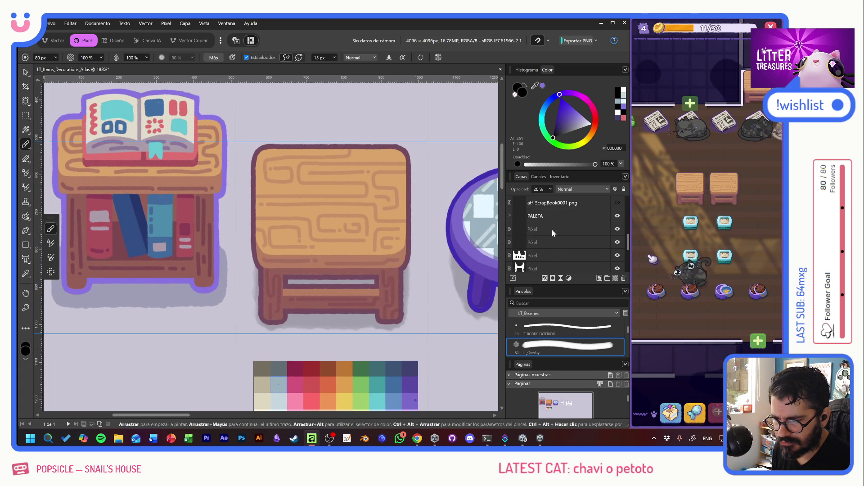
{"action": "left_click_drag", "start_coordinate": [289, 70], "coordinate": [86, 66]}
{"action": "scroll", "coordinate": [576, 229], "scroll_direction": "up", "scroll_amount": 5}
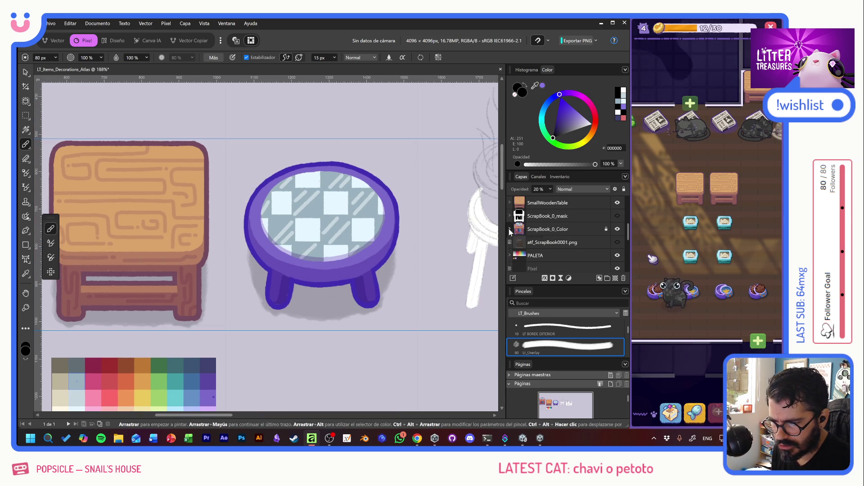
{"action": "left_click", "coordinate": [509, 229]}
{"action": "left_click", "coordinate": [570, 244]}
{"action": "mouse_move", "coordinate": [570, 243]}
{"action": "left_mouse_down"}
{"action": "mouse_move", "coordinate": [566, 198]}
{"action": "mouse_move", "coordinate": [562, 211]}
{"action": "left_mouse_up"}
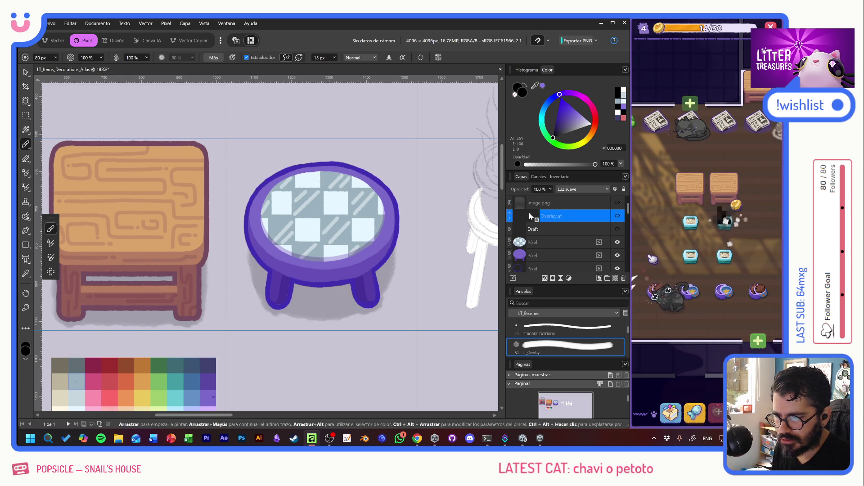
Slide the Overlay.af glow into place behind the wooden table with the Move tool
{"action": "double_click", "coordinate": [535, 216]}
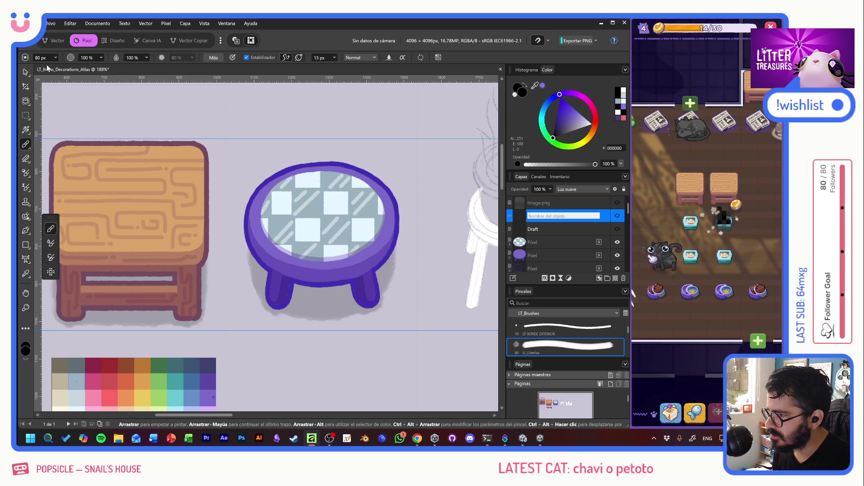
{"action": "key", "text": "Escape"}
{"action": "key", "text": "v"}
{"action": "scroll", "coordinate": [345, 153], "scroll_direction": "left", "scroll_amount": 8}
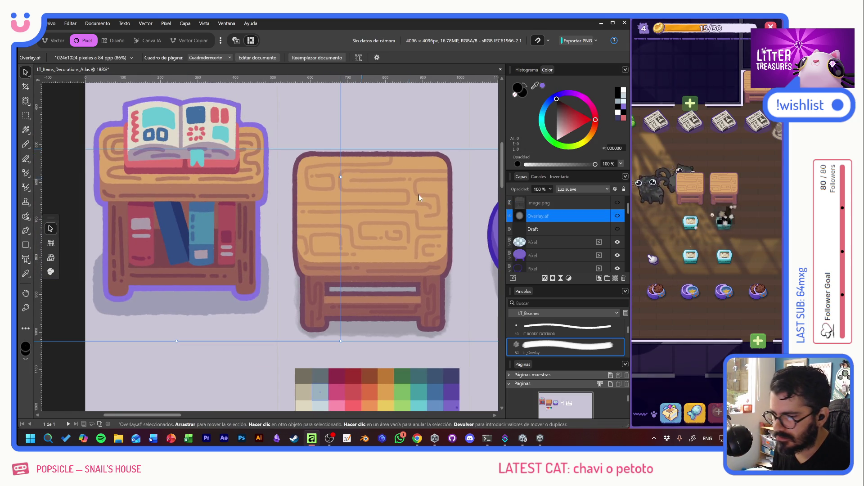
{"action": "mouse_move", "coordinate": [342, 158]}
{"action": "left_mouse_down"}
{"action": "mouse_move", "coordinate": [298, 120]}
{"action": "mouse_move", "coordinate": [311, 137]}
{"action": "mouse_move", "coordinate": [433, 156]}
{"action": "left_mouse_up"}
{"action": "scroll", "coordinate": [433, 155], "scroll_direction": "right", "scroll_amount": 5}
{"action": "mouse_move", "coordinate": [277, 199]}
{"action": "left_mouse_down"}
{"action": "mouse_move", "coordinate": [284, 205]}
{"action": "mouse_move", "coordinate": [311, 183]}
{"action": "left_mouse_up"}
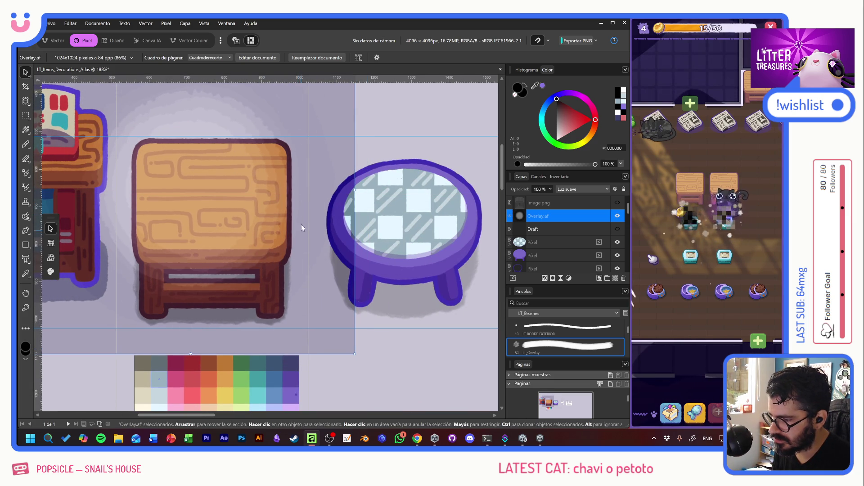
{"action": "scroll", "coordinate": [301, 230], "scroll_direction": "right", "scroll_amount": 1}
{"action": "scroll", "coordinate": [271, 214], "scroll_direction": "right", "scroll_amount": 1}
{"action": "mouse_move", "coordinate": [250, 217]}
{"action": "left_mouse_down"}
{"action": "mouse_move", "coordinate": [260, 230]}
{"action": "mouse_move", "coordinate": [253, 224]}
{"action": "left_mouse_up"}
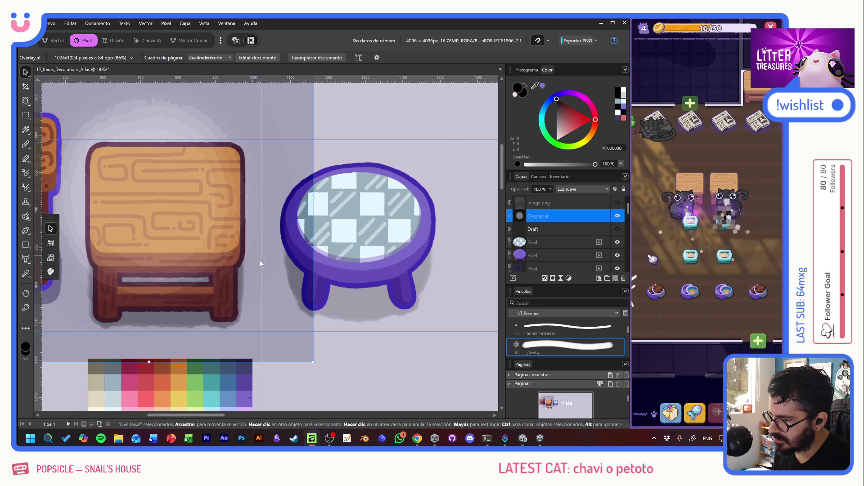
Duplicate the overlay and position the copy over the checkered round table
{"action": "key", "text": "ctrl+j"}
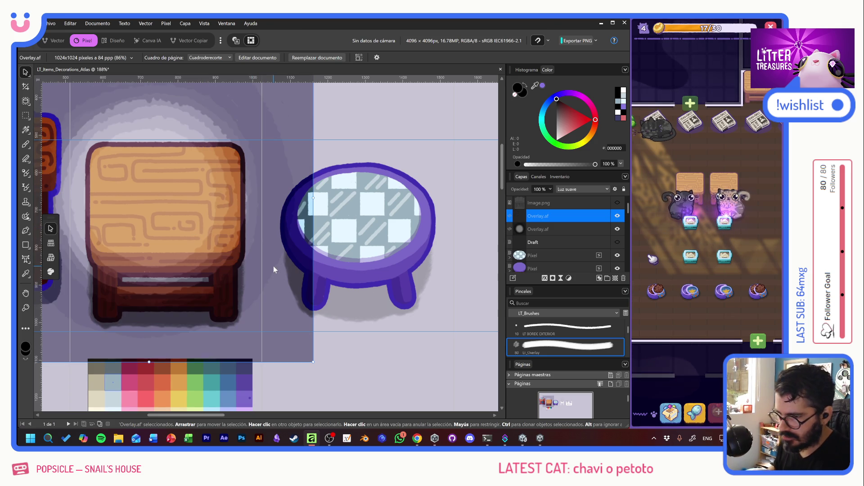
{"action": "mouse_move", "coordinate": [274, 266]}
{"action": "left_mouse_down"}
{"action": "mouse_move", "coordinate": [343, 295]}
{"action": "mouse_move", "coordinate": [449, 295]}
{"action": "mouse_move", "coordinate": [468, 310]}
{"action": "mouse_move", "coordinate": [451, 293]}
{"action": "mouse_move", "coordinate": [472, 280]}
{"action": "mouse_move", "coordinate": [479, 291]}
{"action": "mouse_move", "coordinate": [459, 291]}
{"action": "left_mouse_up"}
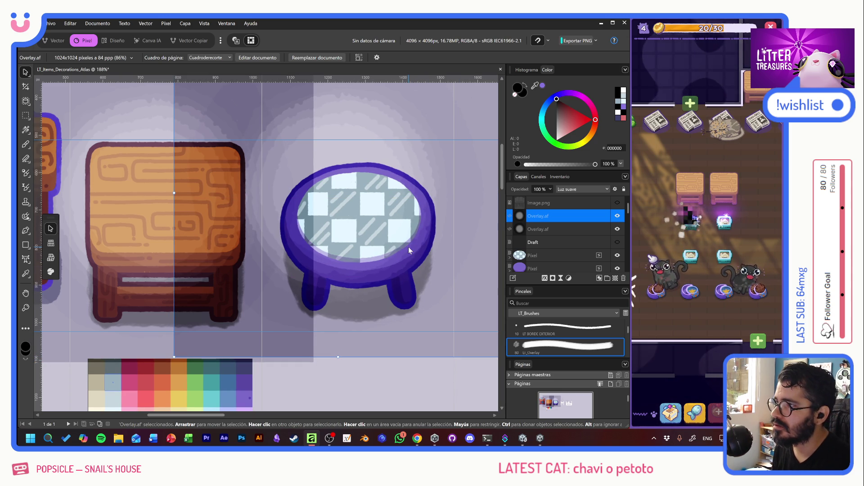
{"action": "key", "text": "alt+shift"}
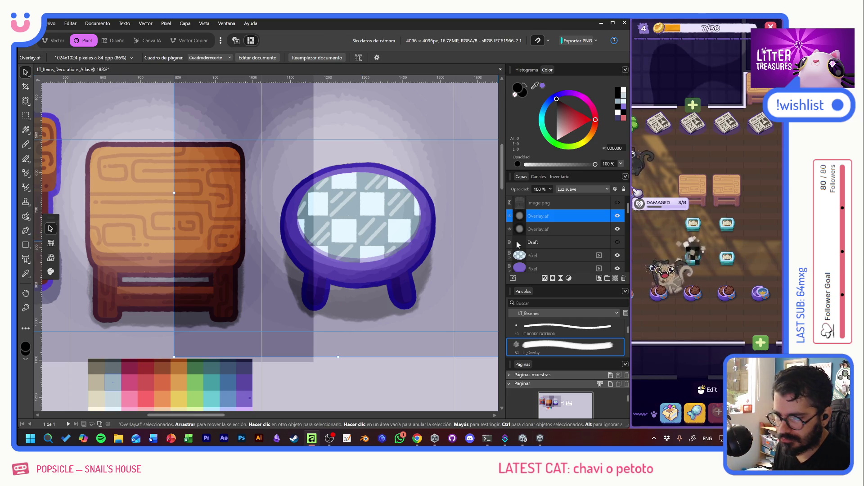
{"action": "left_click", "coordinate": [576, 231]}
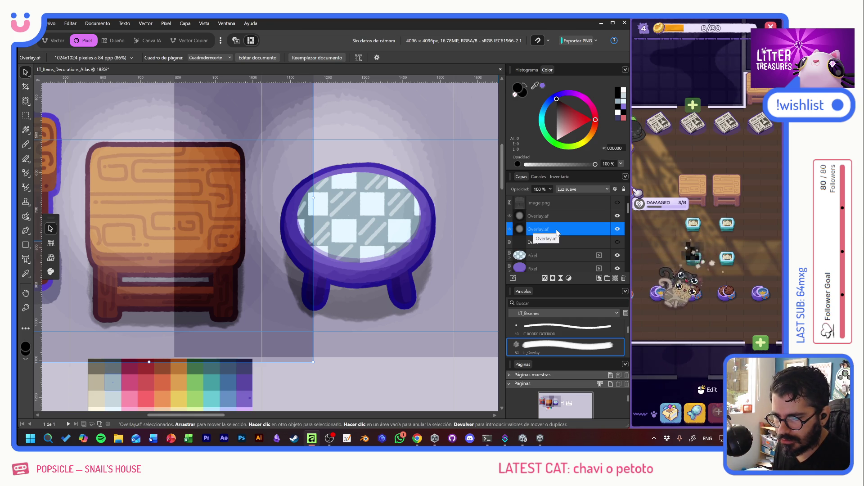
Select the round table's Pixel layers, briefly checking the bottom layer's contents
{"action": "left_click", "coordinate": [557, 251]}
{"action": "scroll", "coordinate": [557, 248], "scroll_direction": "down", "scroll_amount": 1}
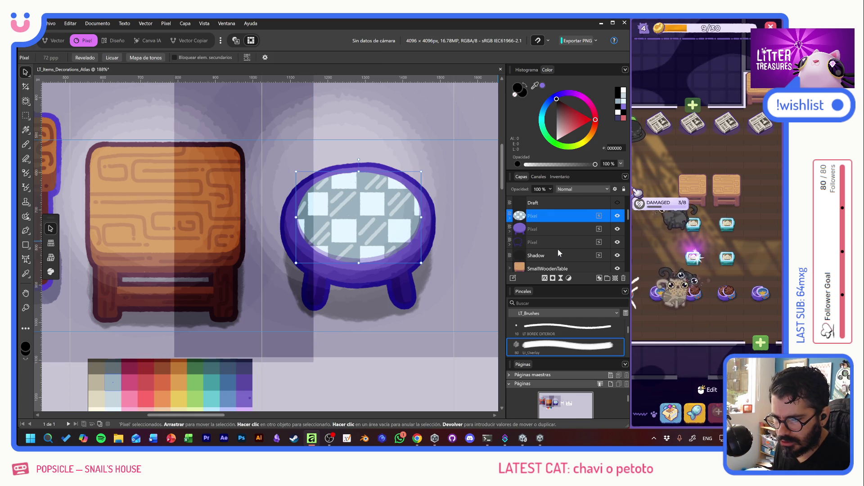
{"action": "left_click", "coordinate": [543, 242]}
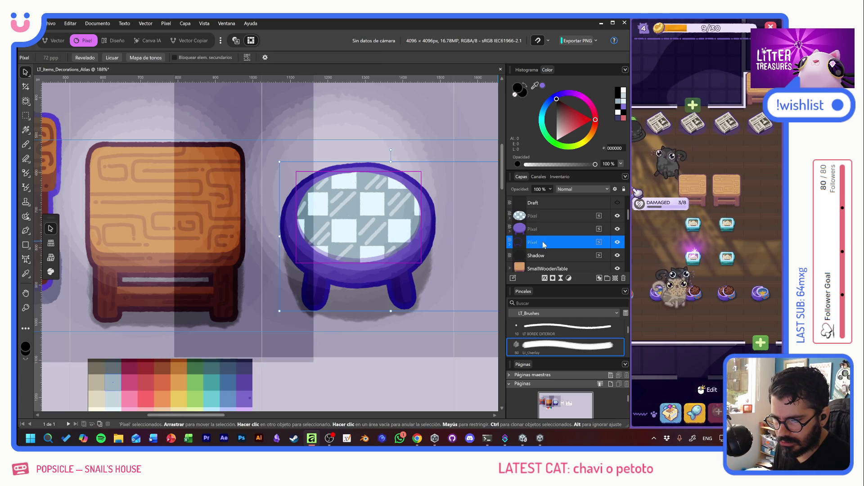
{"action": "left_click", "coordinate": [511, 246]}
{"action": "left_click", "coordinate": [511, 246]}
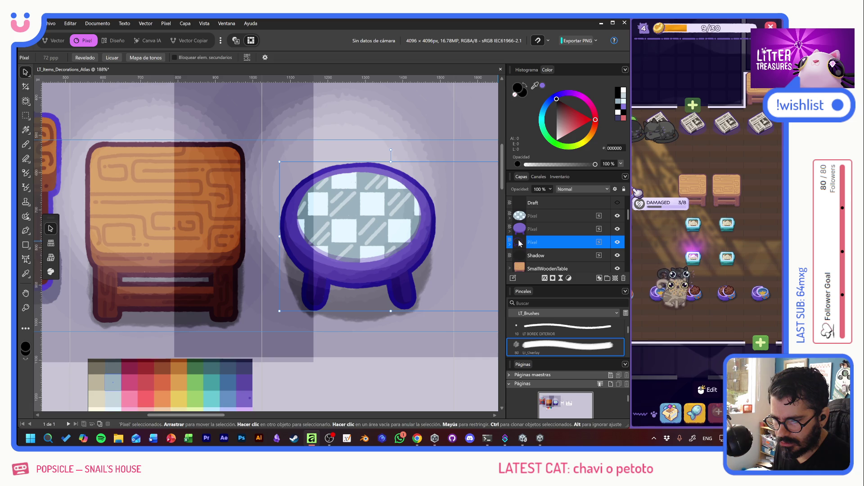
{"action": "scroll", "coordinate": [282, 217], "scroll_direction": "right", "scroll_amount": 5}
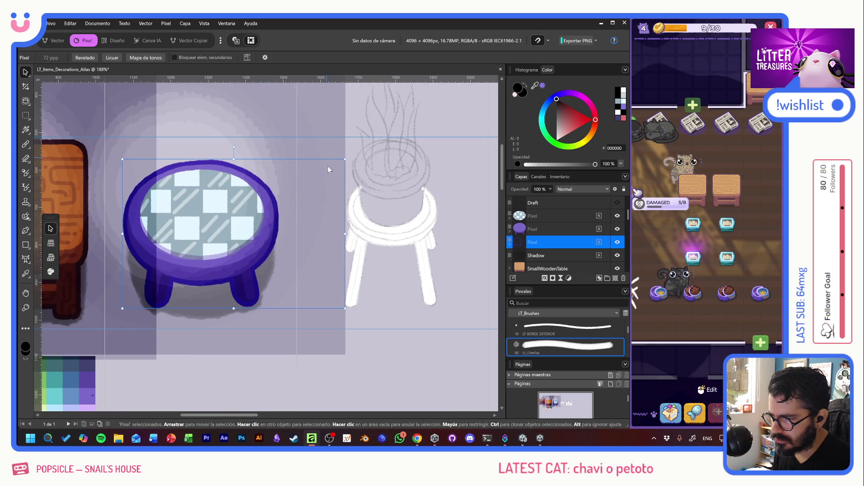
{"action": "key", "text": "m"}
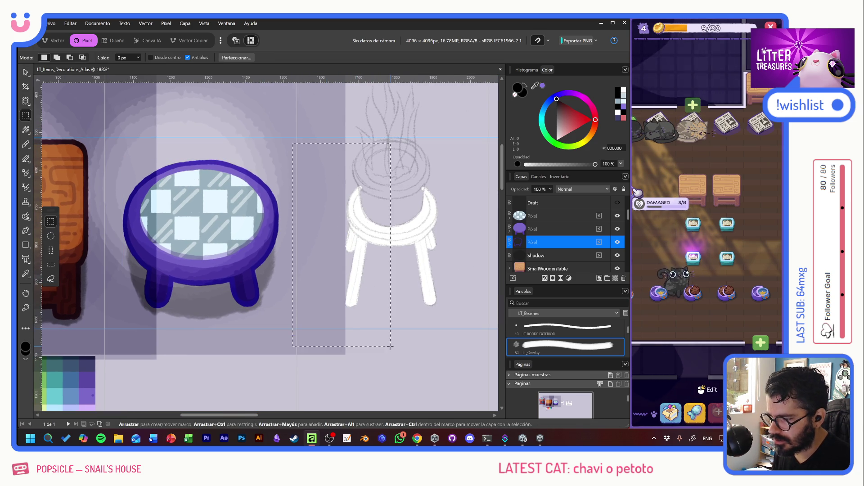
Group all three Pixel layers and name the new group Art
{"action": "left_click", "coordinate": [557, 217], "text": "shift"}
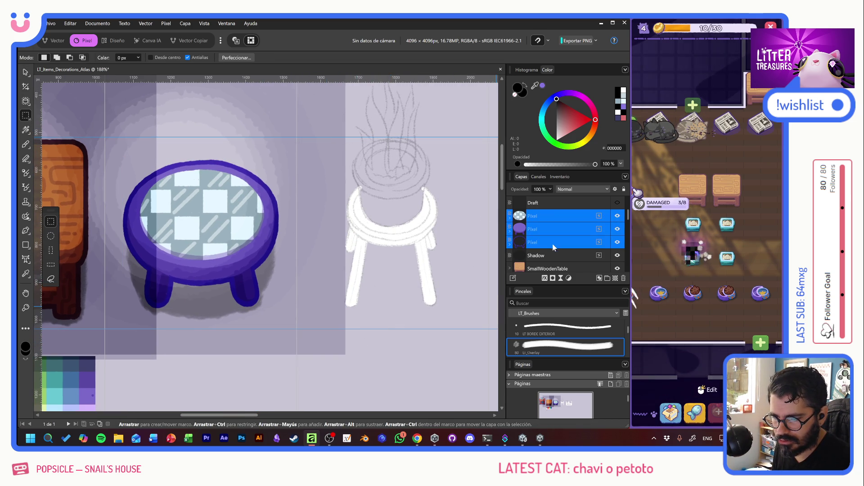
{"action": "left_click", "coordinate": [607, 278]}
{"action": "double_click", "coordinate": [535, 216]}
{"action": "type", "text": "Art"}
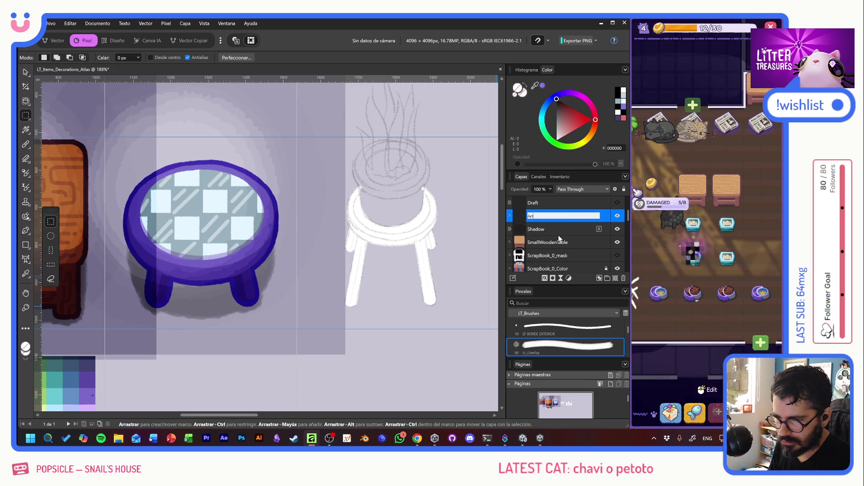
{"action": "key", "text": "Return"}
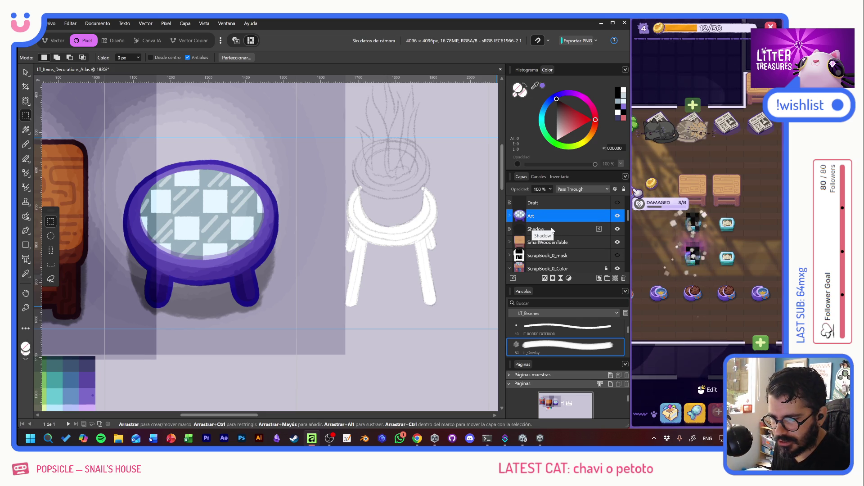
{"action": "left_click", "coordinate": [553, 229]}
{"action": "scroll", "coordinate": [552, 232], "scroll_direction": "up", "scroll_amount": 2}
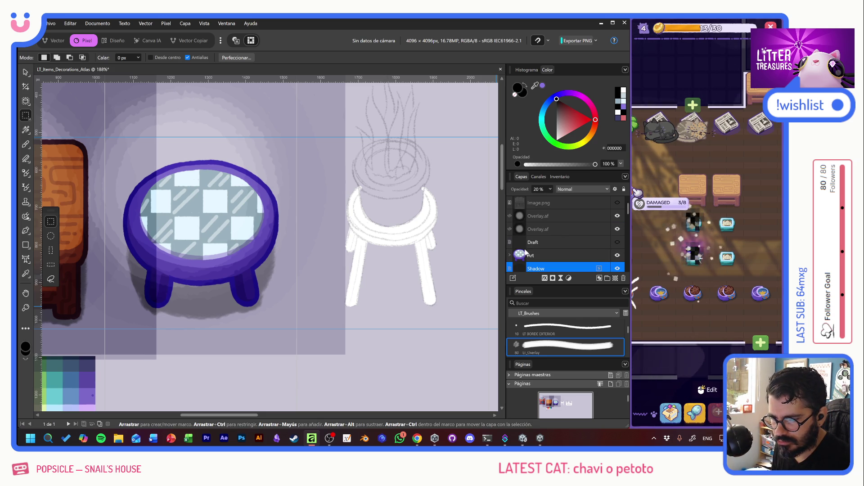
Add a mask to an Overlay.af layer and move it down beside Art
{"action": "left_click", "coordinate": [519, 256], "text": "ctrl"}
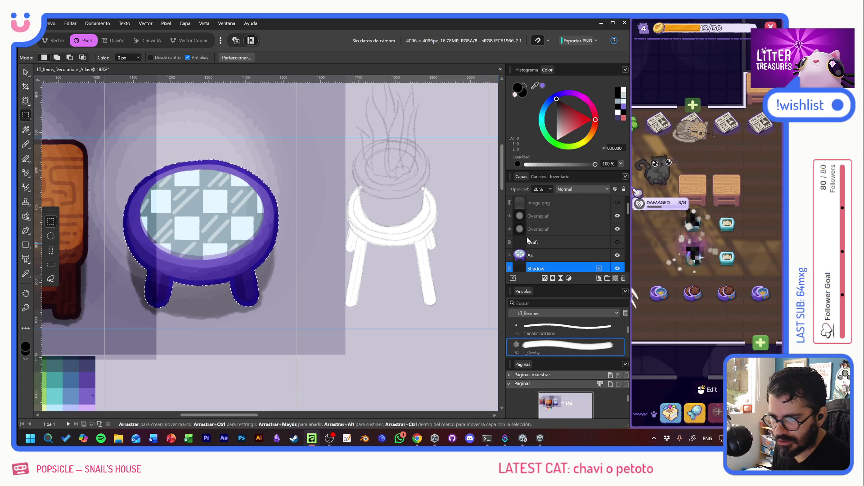
{"action": "left_click", "coordinate": [539, 230]}
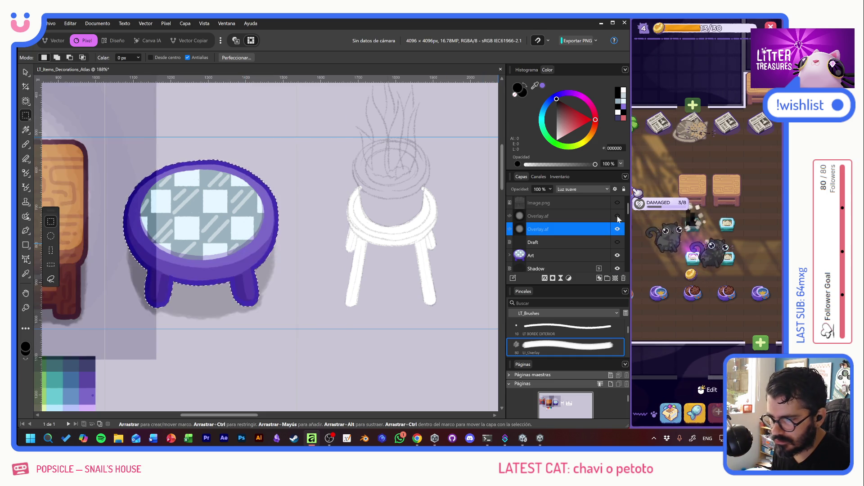
{"action": "left_click", "coordinate": [575, 218]}
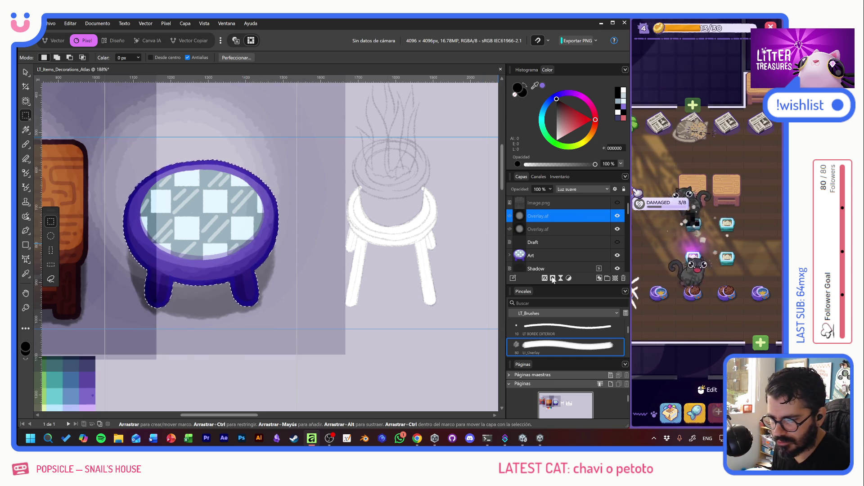
{"action": "left_click", "coordinate": [552, 279]}
{"action": "left_click_drag", "start_coordinate": [565, 221], "coordinate": [566, 247]}
Group the overlay, Art and Shadow layers and name the group CheckeredRoundTable
{"action": "left_click", "coordinate": [560, 256], "text": "shift"}
{"action": "scroll", "coordinate": [560, 255], "scroll_direction": "down", "scroll_amount": 1}
{"action": "left_click", "coordinate": [560, 255], "text": "shift"}
{"action": "left_click", "coordinate": [607, 279]}
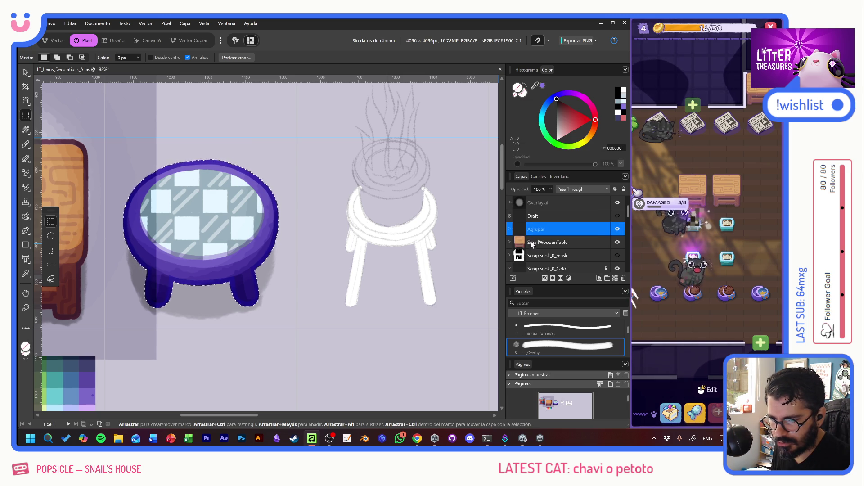
{"action": "double_click", "coordinate": [579, 234]}
{"action": "type", "text": "Checkere"}
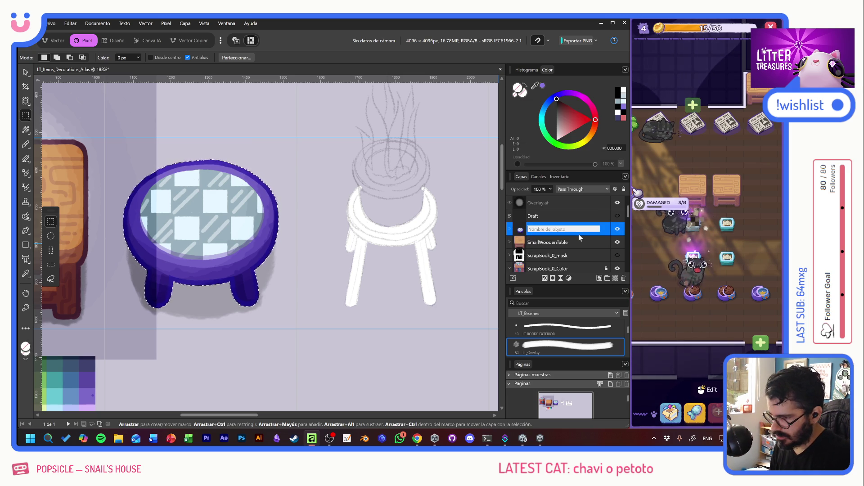
{"action": "type", "text": "dRound1"}
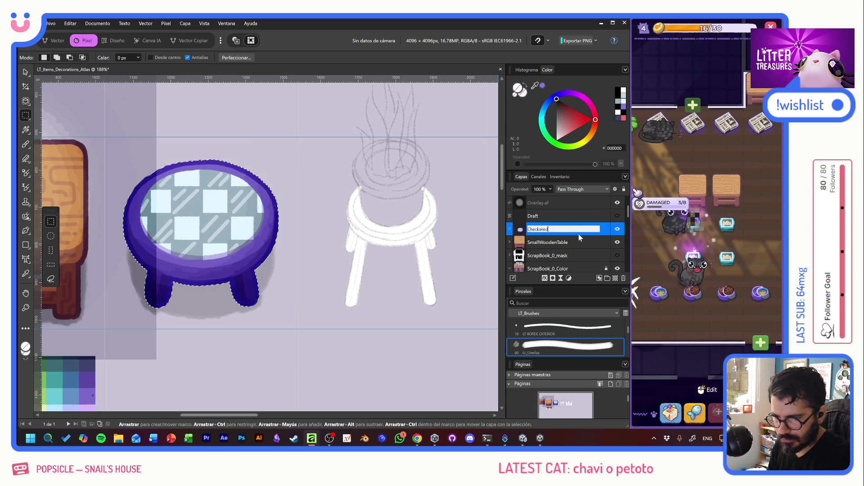
{"action": "key", "text": "BackSpace"}
{"action": "type", "text": "Table"}
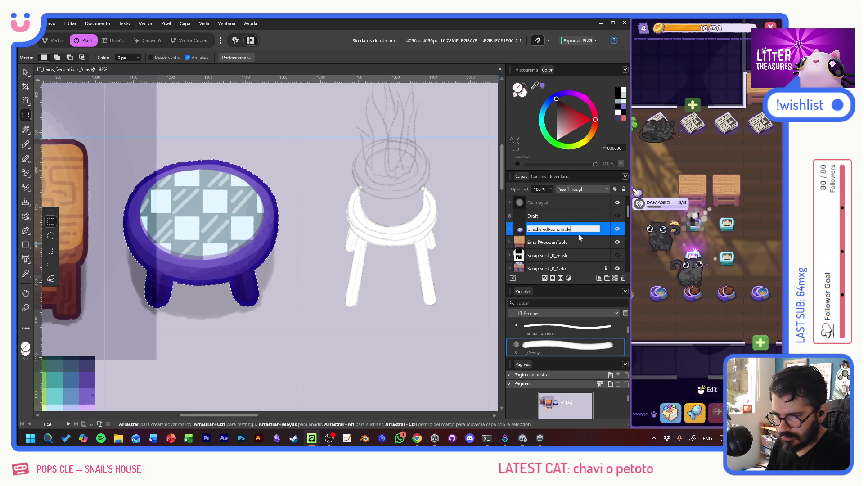
{"action": "key", "text": "Return"}
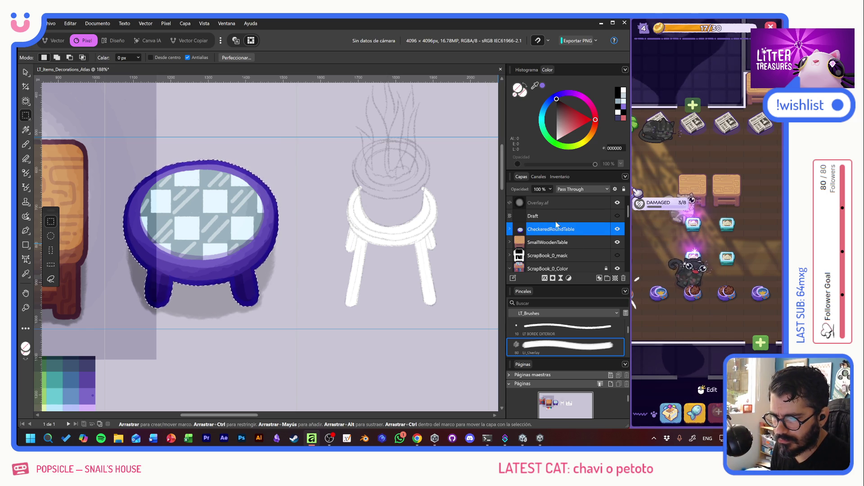
{"action": "left_click", "coordinate": [616, 216]}
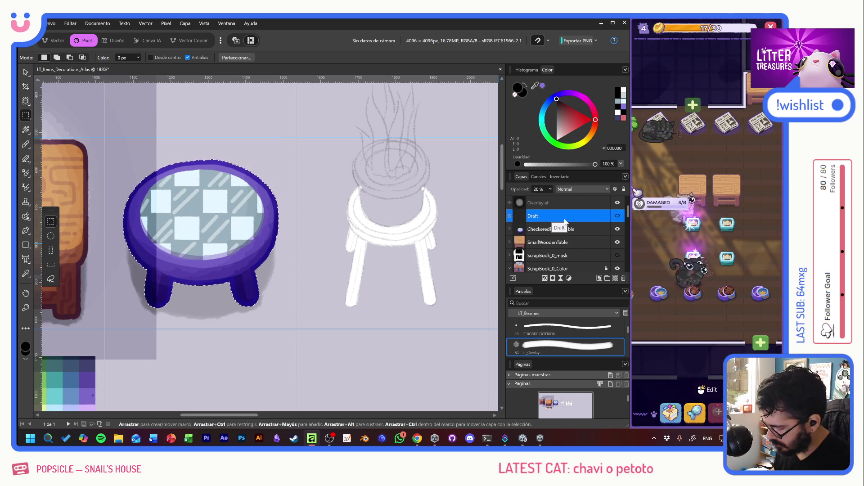
Delete the Draft layer and move Overlay.af below CheckeredRoundTable
{"action": "key", "text": "ctrl+d"}
{"action": "key", "text": "Delete"}
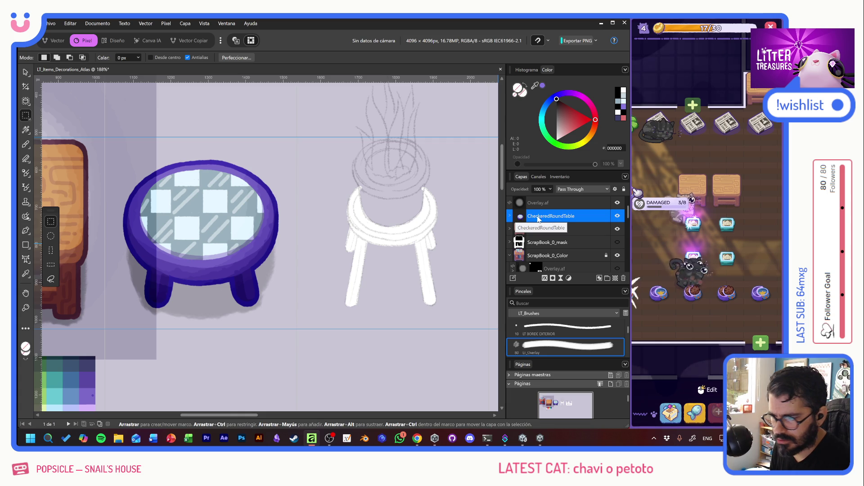
{"action": "left_click_drag", "start_coordinate": [286, 225], "coordinate": [413, 224]}
{"action": "left_click_drag", "start_coordinate": [548, 207], "coordinate": [524, 236]}
Mask Overlay.af using the wooden table's silhouette selection from the SmallWoodenTable group
{"action": "left_click", "coordinate": [510, 229]}
{"action": "left_click", "coordinate": [522, 243], "text": "ctrl"}
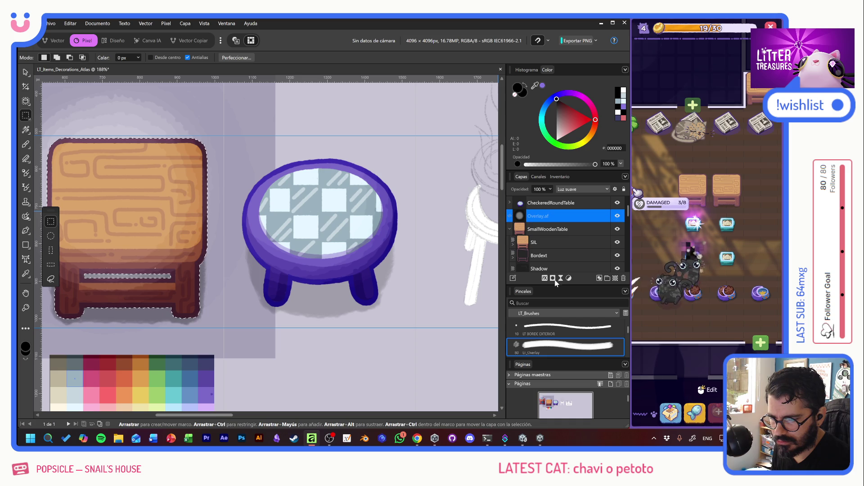
{"action": "key", "text": "ctrl+shift+m"}
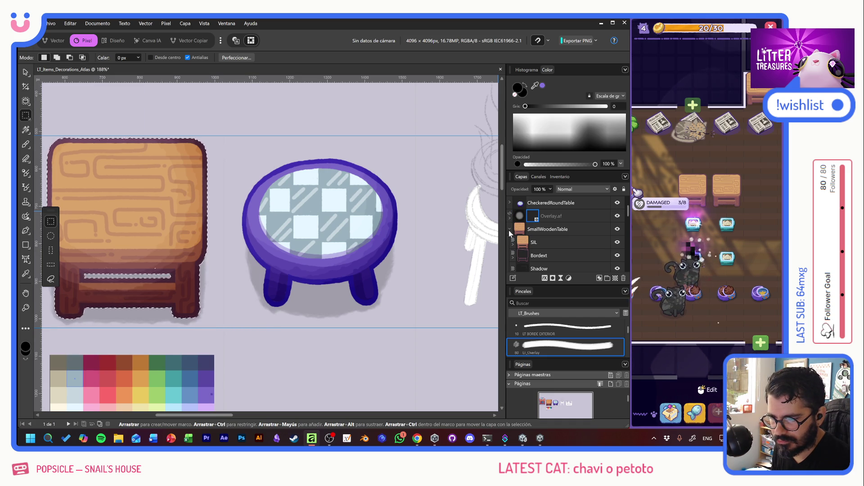
{"action": "left_click", "coordinate": [510, 230]}
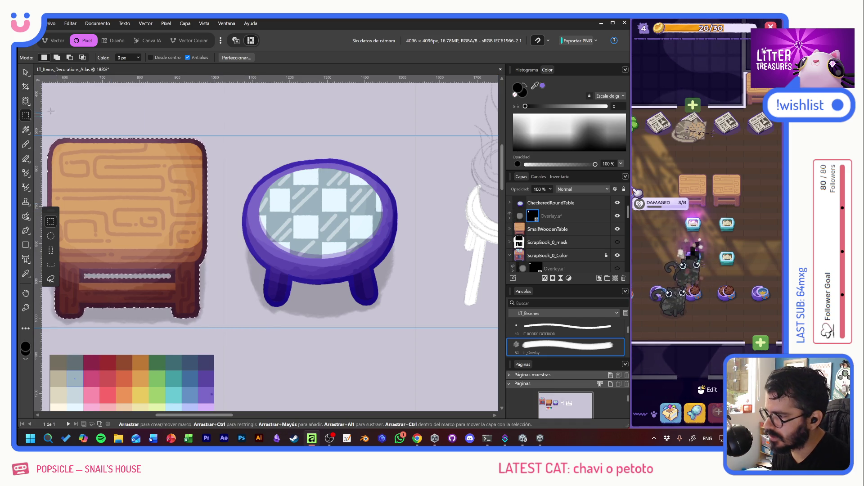
Deselect, select the Fondo background layer and zoom out to view the whole atlas
{"action": "key", "text": "ctrl+d"}
{"action": "key", "text": "v"}
{"action": "scroll", "coordinate": [192, 198], "scroll_direction": "down", "scroll_amount": 2}
{"action": "scroll", "coordinate": [192, 198], "scroll_direction": "down", "scroll_amount": 2}
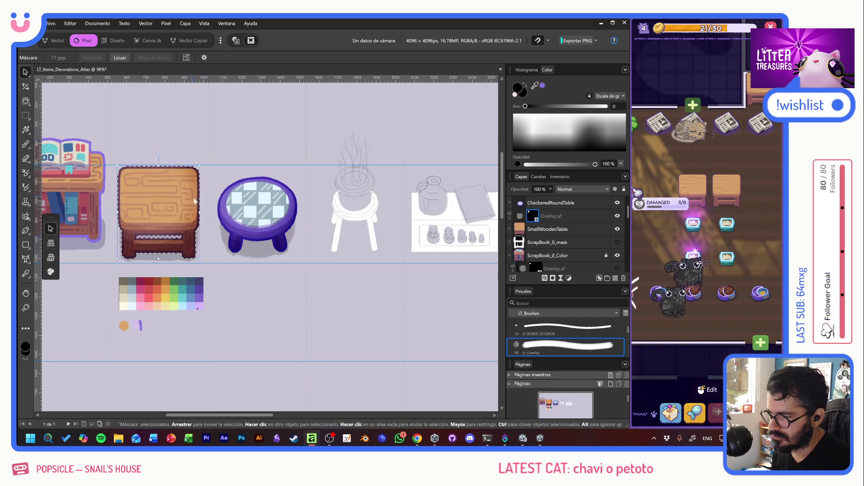
{"action": "left_click", "coordinate": [274, 280]}
{"action": "key", "text": "ctrl+shift+d"}
{"action": "scroll", "coordinate": [370, 279], "scroll_direction": "down", "scroll_amount": 5}
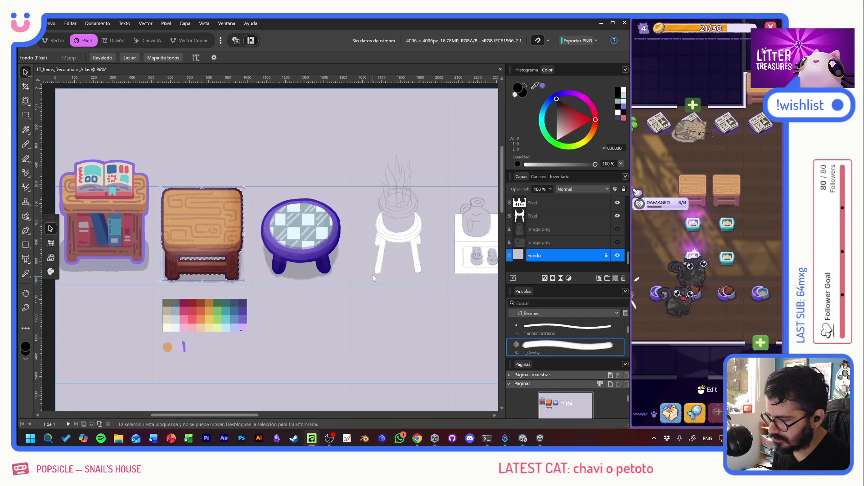
{"action": "scroll", "coordinate": [364, 334], "scroll_direction": "up", "scroll_amount": 2}
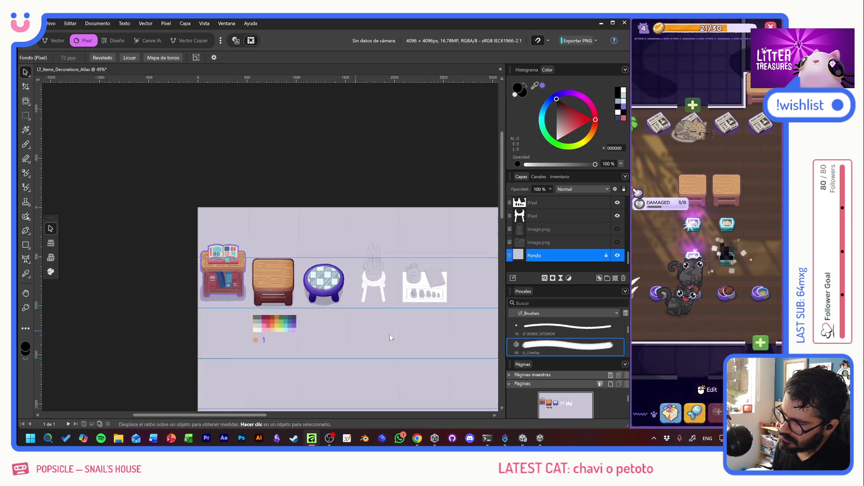
{"action": "scroll", "coordinate": [353, 149], "scroll_direction": "up", "scroll_amount": 1}
{"action": "left_click", "coordinate": [669, 258]}
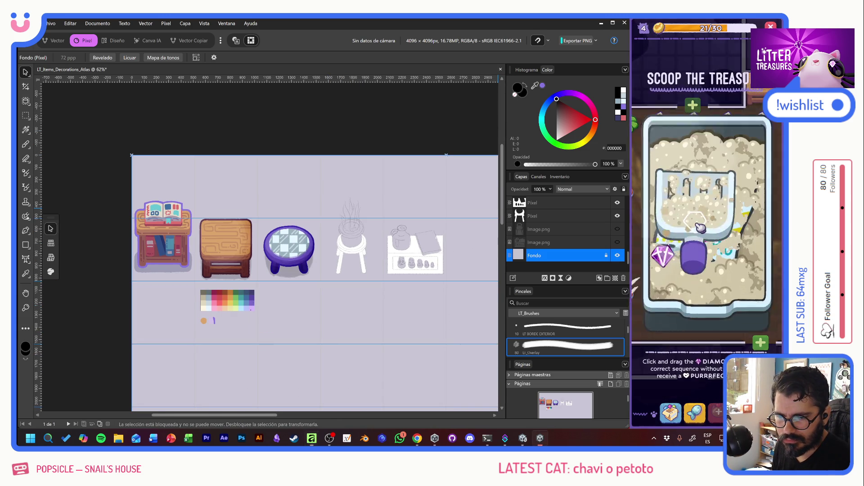
Scoop the treasure for the Lillypad prize and start another scoop minigame
{"action": "left_click", "coordinate": [698, 234]}
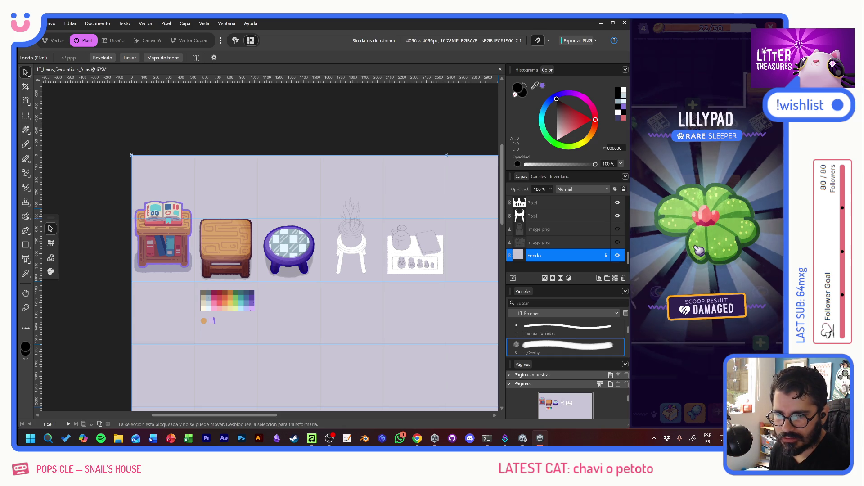
{"action": "left_click", "coordinate": [707, 247]}
{"action": "left_click", "coordinate": [706, 252]}
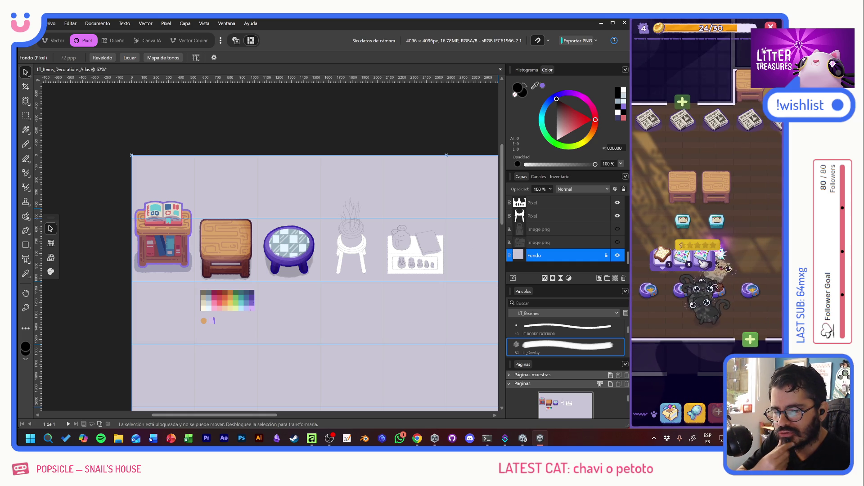
View the Generic Food item's details in the inventory's second category
{"action": "left_click", "coordinate": [670, 413]}
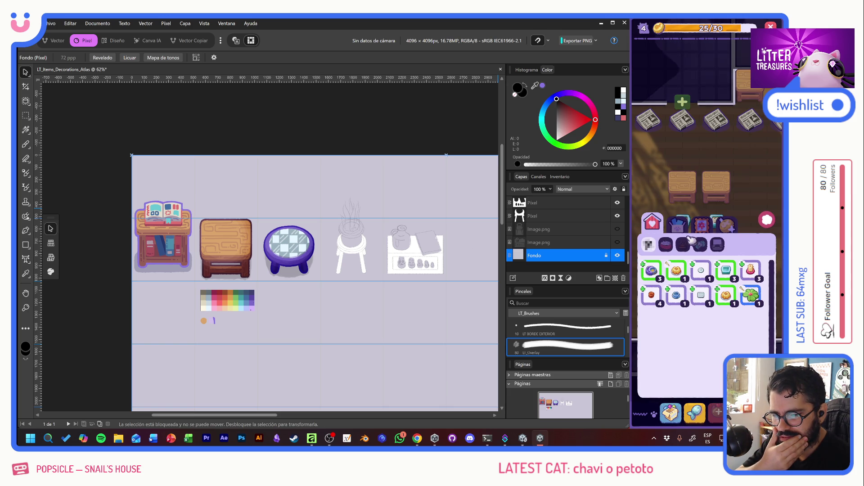
{"action": "left_click", "coordinate": [677, 221]}
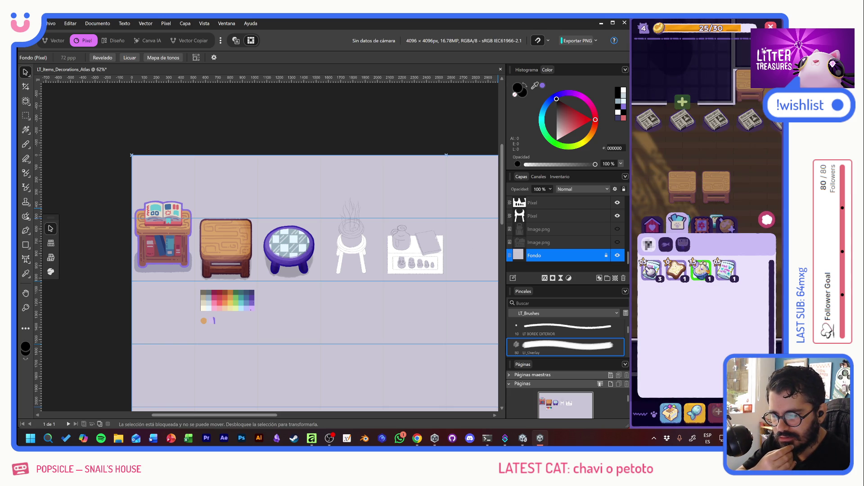
{"action": "left_click", "coordinate": [650, 270]}
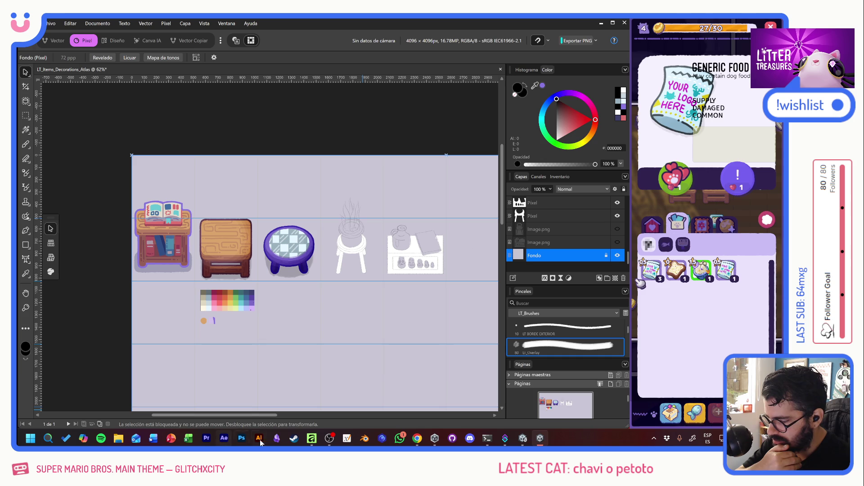
{"action": "key", "text": "F11"}
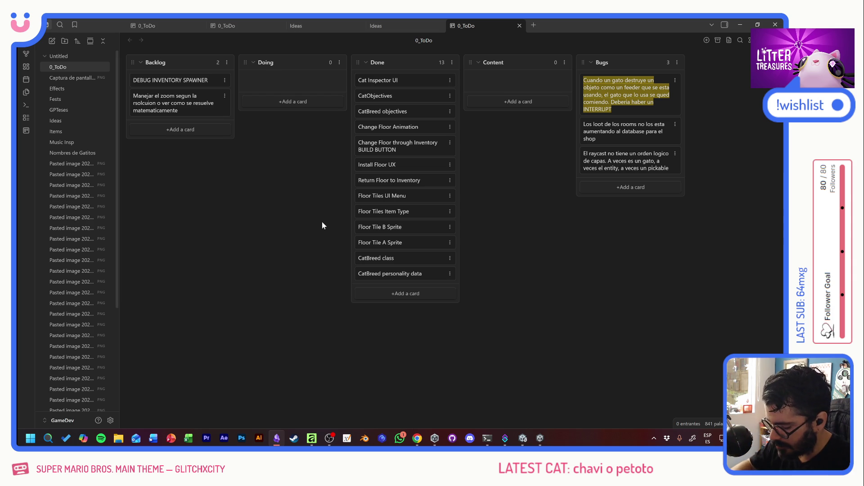
Create a Bugs card reading 'Se puede lootear damaged y fragle food', then minimize Obsidian
{"action": "left_click", "coordinate": [622, 186]}
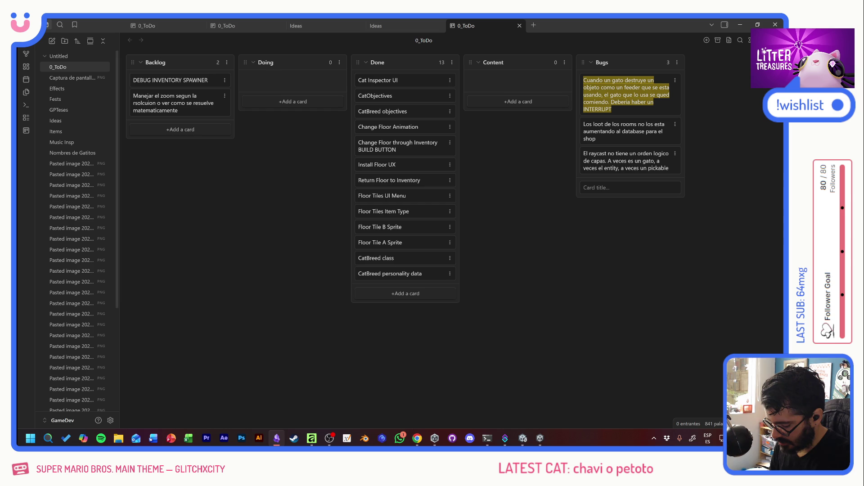
{"action": "type", "text": "Se puede "}
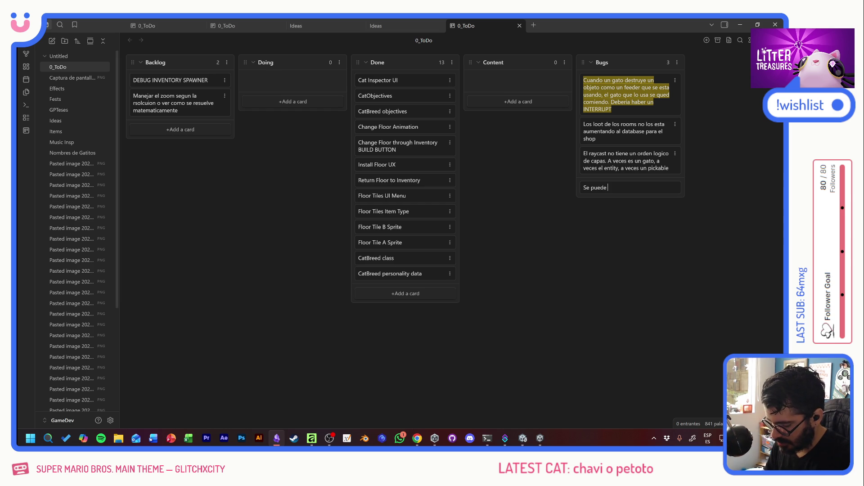
{"action": "type", "text": "loote"}
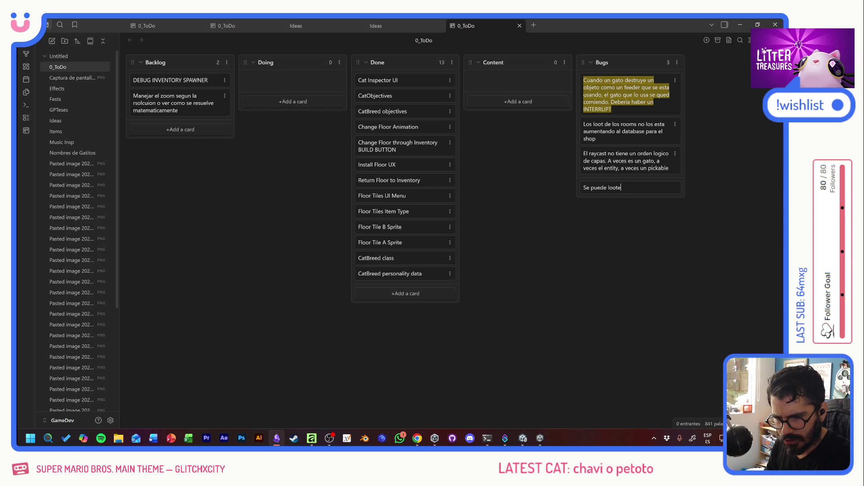
{"action": "type", "text": "ar damaged "}
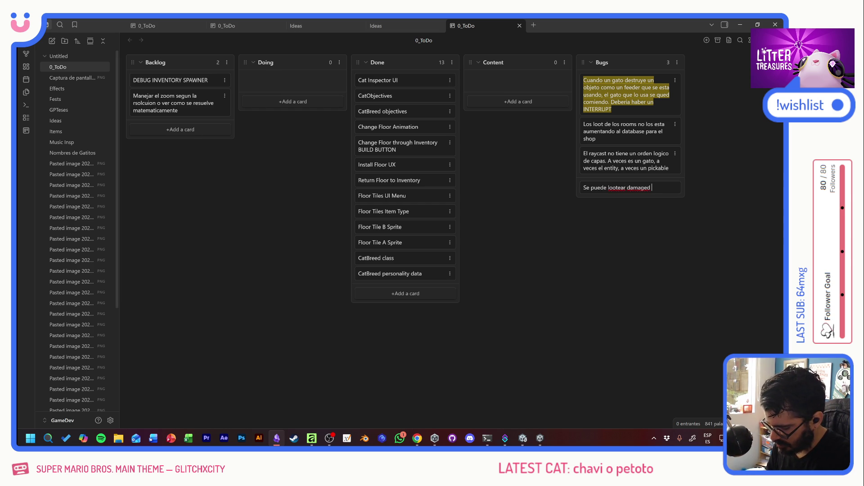
{"action": "type", "text": "y fragle food"}
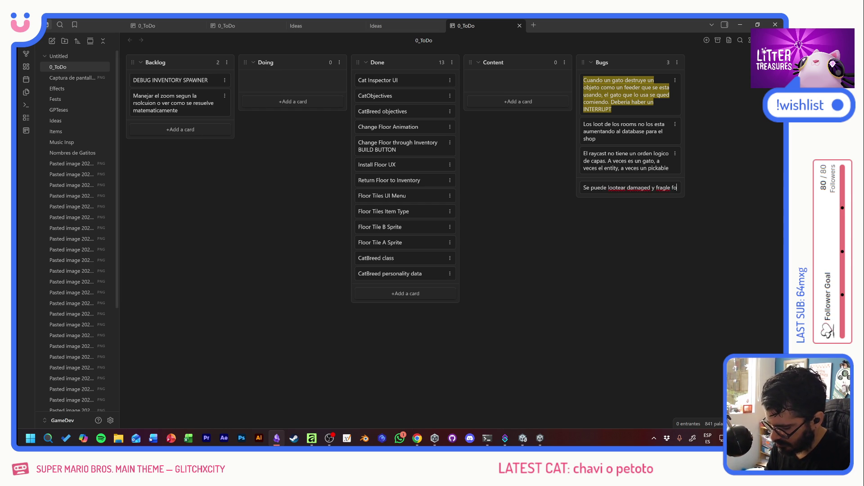
{"action": "key", "text": "Return"}
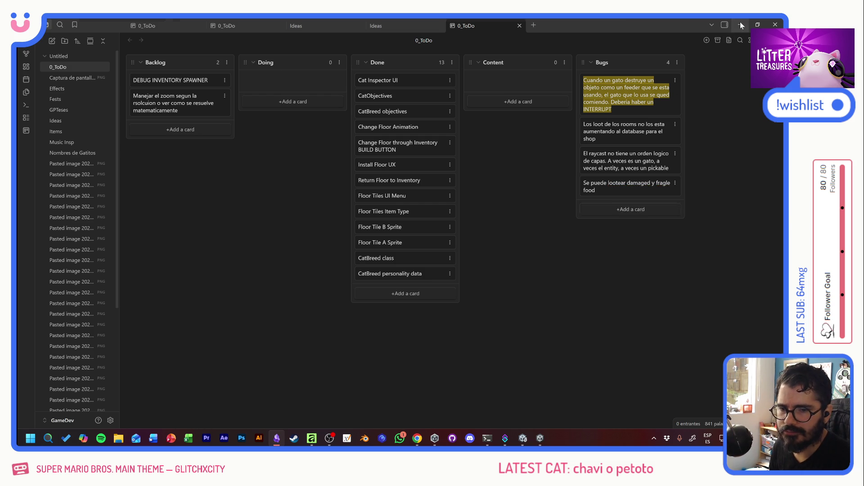
{"action": "left_click", "coordinate": [740, 24]}
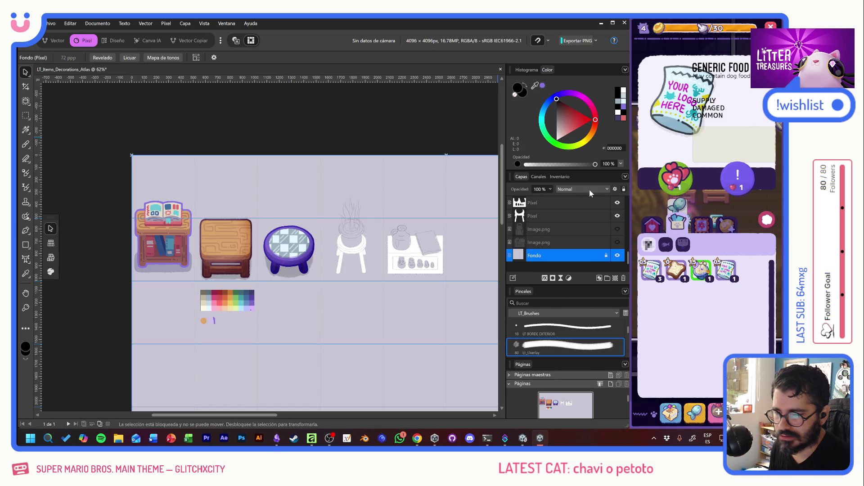
Play Scoop the Treasure, guiding the diamond through markers 1 and 2 for the Old Bread reward
{"action": "left_click", "coordinate": [767, 222]}
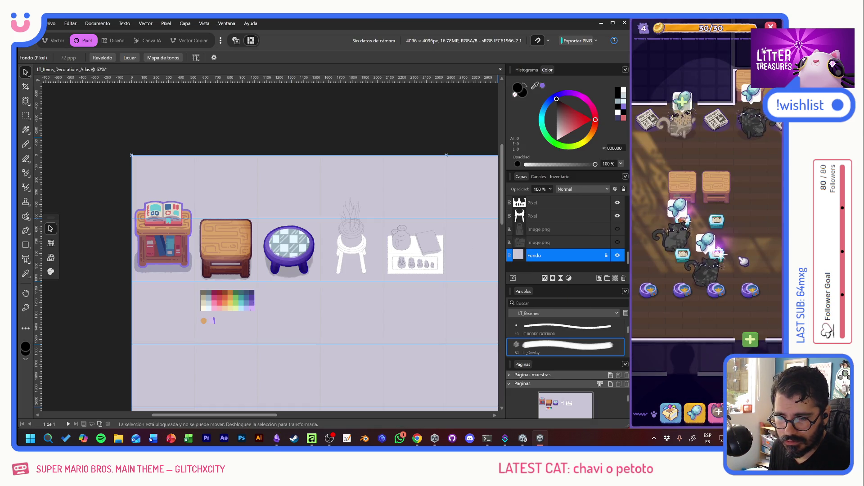
{"action": "mouse_move", "coordinate": [669, 258]}
{"action": "left_mouse_down"}
{"action": "mouse_move", "coordinate": [711, 243]}
{"action": "mouse_move", "coordinate": [686, 261]}
{"action": "mouse_move", "coordinate": [702, 193]}
{"action": "left_mouse_up"}
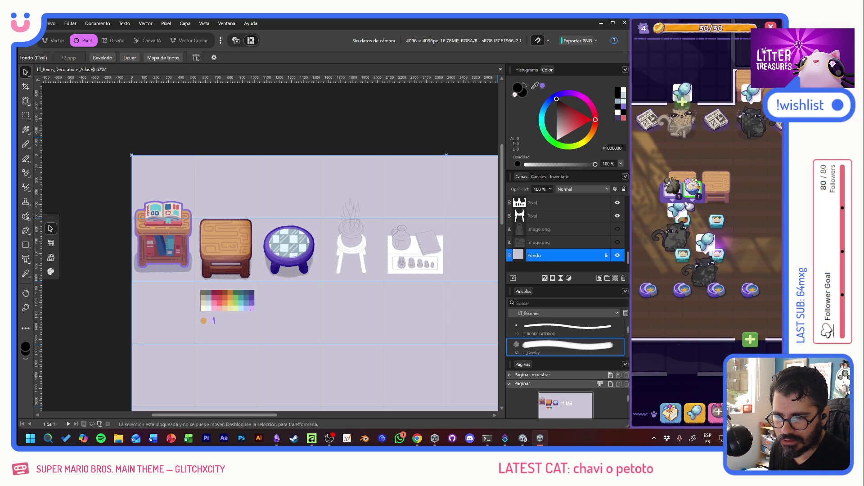
{"action": "left_click", "coordinate": [674, 221]}
{"action": "mouse_move", "coordinate": [668, 264]}
{"action": "left_mouse_down"}
{"action": "mouse_move", "coordinate": [718, 229]}
{"action": "mouse_move", "coordinate": [740, 254]}
{"action": "left_mouse_up"}
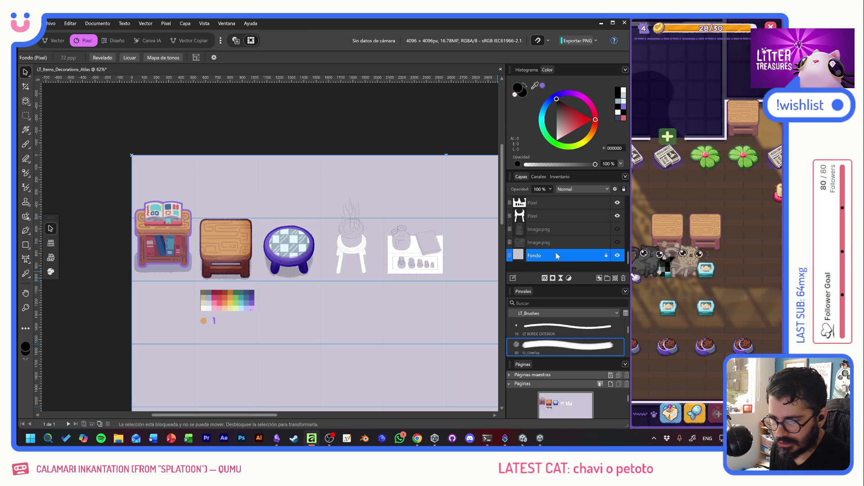
Hide Fondo, export PNG over Items_Decorations_Atlas.png, then select 0_dec_smallWoodTable in Unity
{"action": "left_click", "coordinate": [617, 256]}
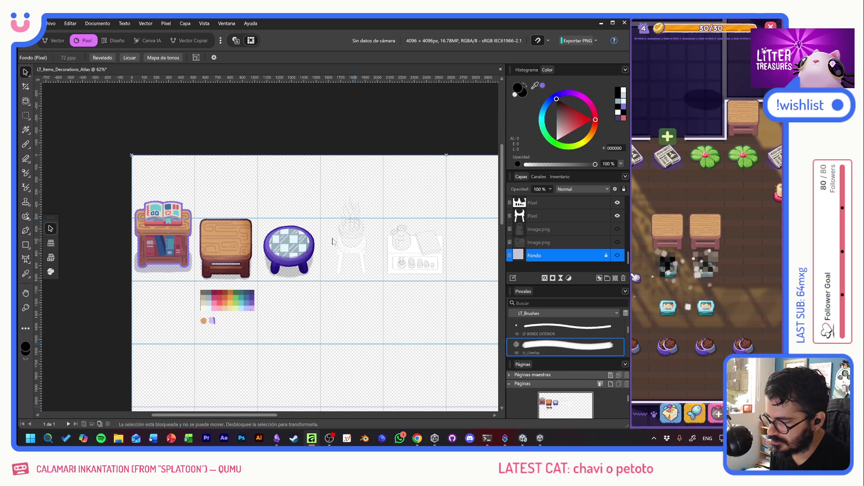
{"action": "left_click", "coordinate": [126, 112]}
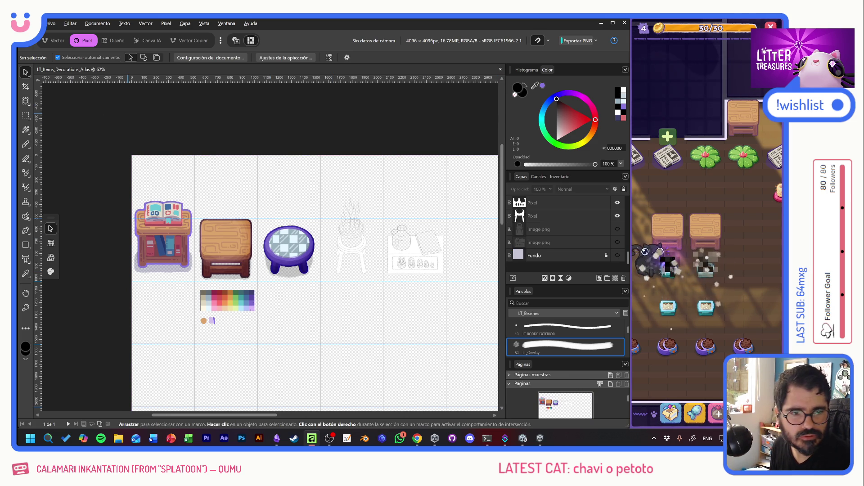
{"action": "key", "text": "ctrl+shift+alt+s"}
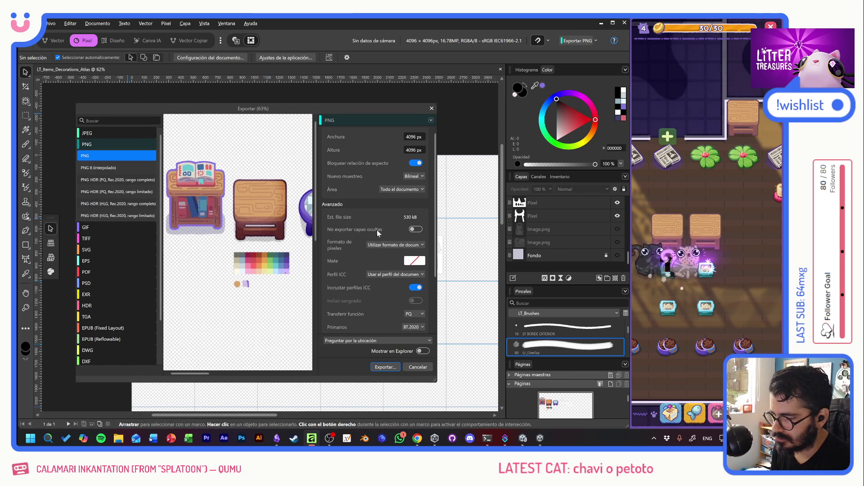
{"action": "left_click", "coordinate": [379, 368]}
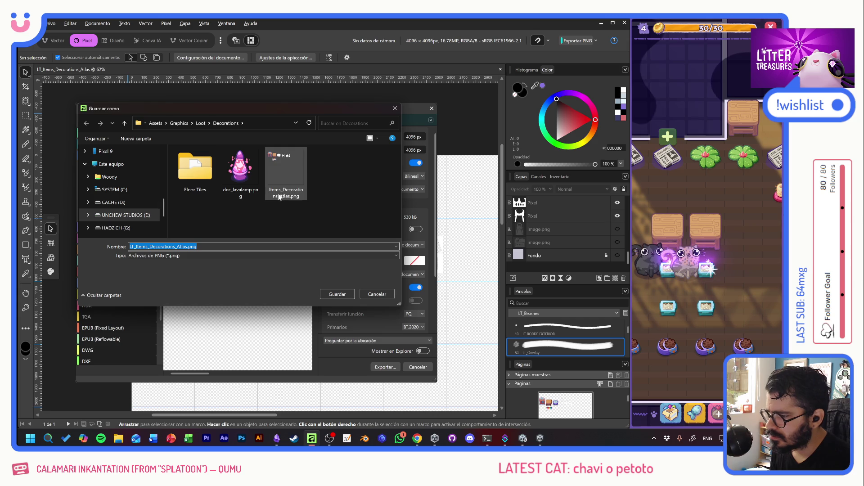
{"action": "double_click", "coordinate": [290, 171]}
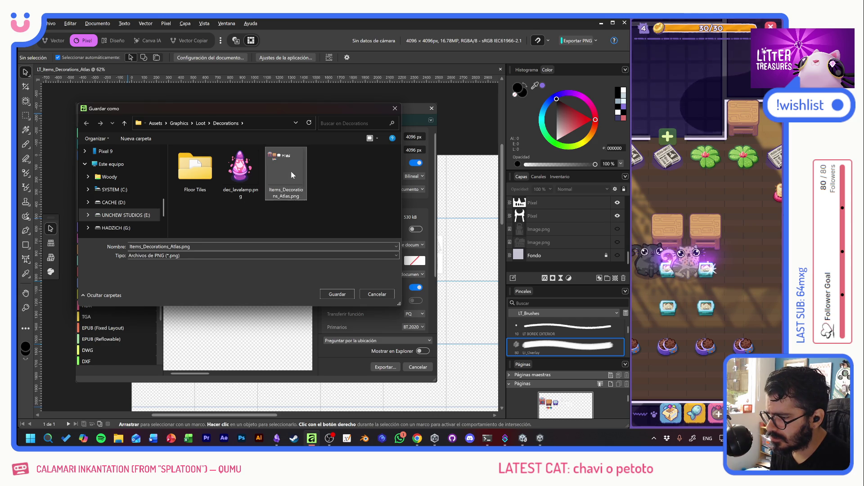
{"action": "left_click", "coordinate": [433, 261]}
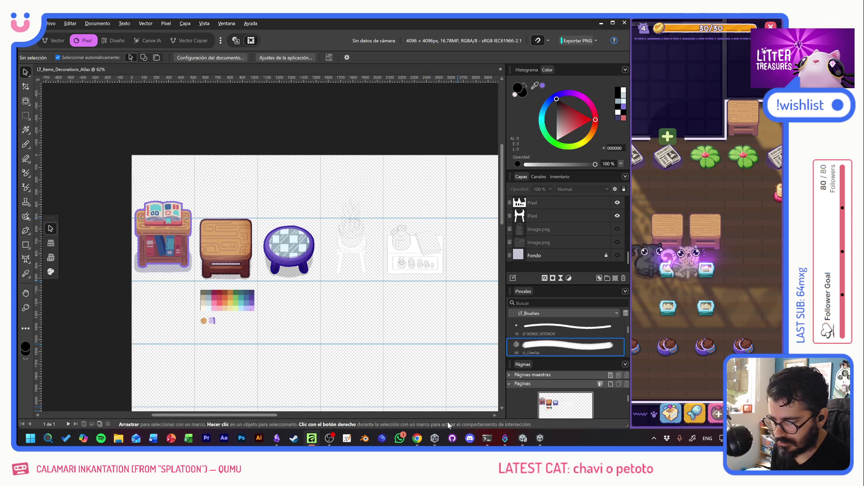
{"action": "left_click", "coordinate": [526, 438]}
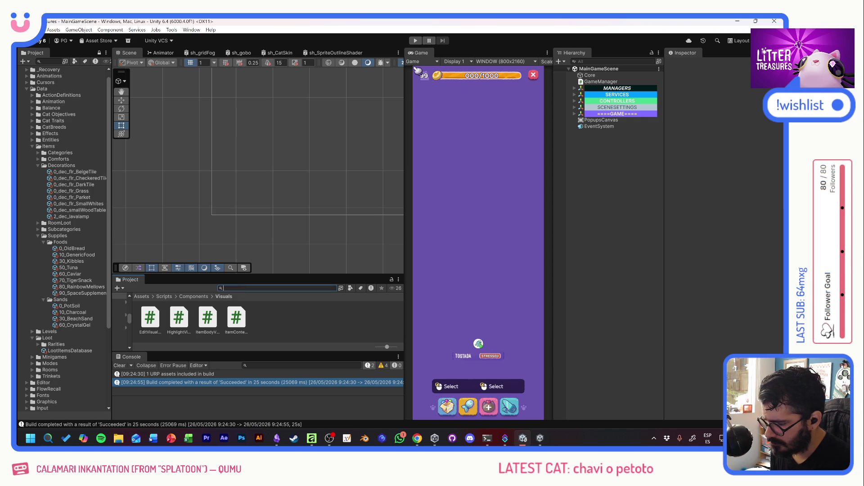
{"action": "left_click", "coordinate": [77, 210]}
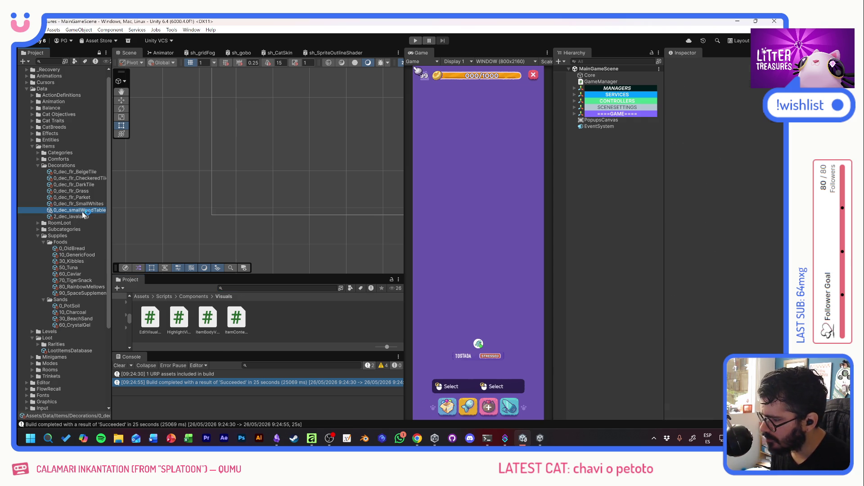
Duplicate the 0_dec_smallWoodTable asset and rename the copy 0_dec_smallCheckeredTable
{"action": "key", "text": "ctrl+d"}
{"action": "left_click", "coordinate": [77, 209]}
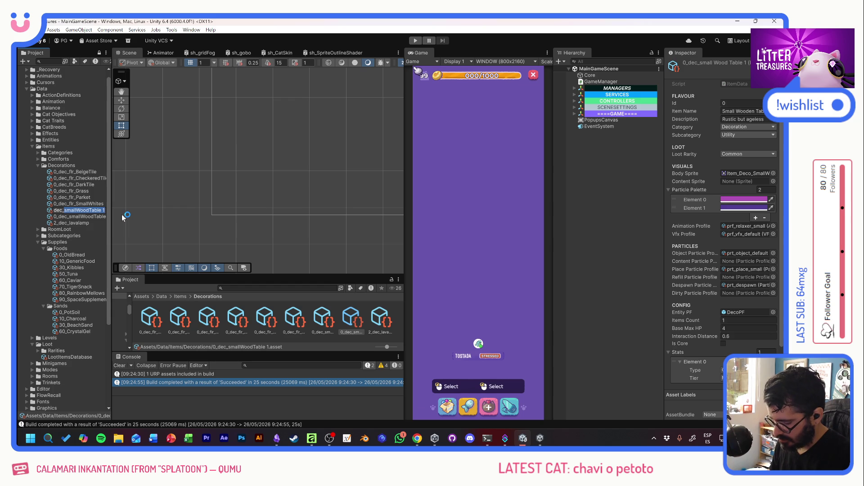
{"action": "type", "text": "0_dec_smal"}
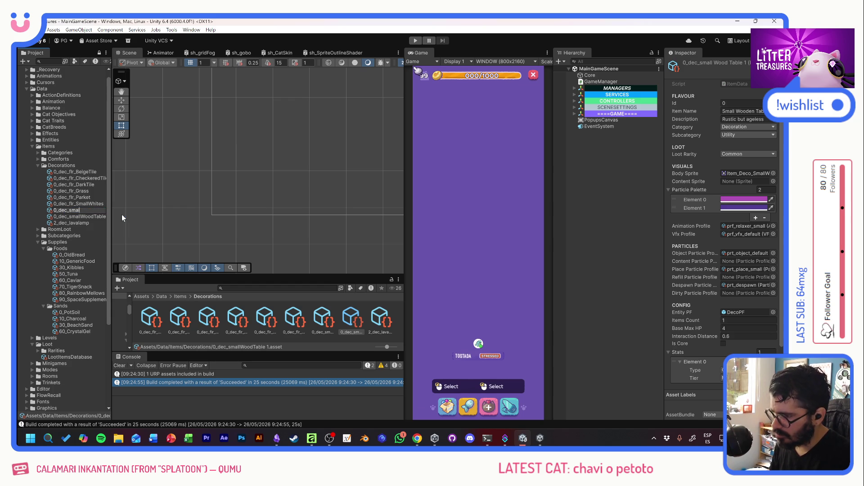
{"action": "type", "text": "lCheckered"}
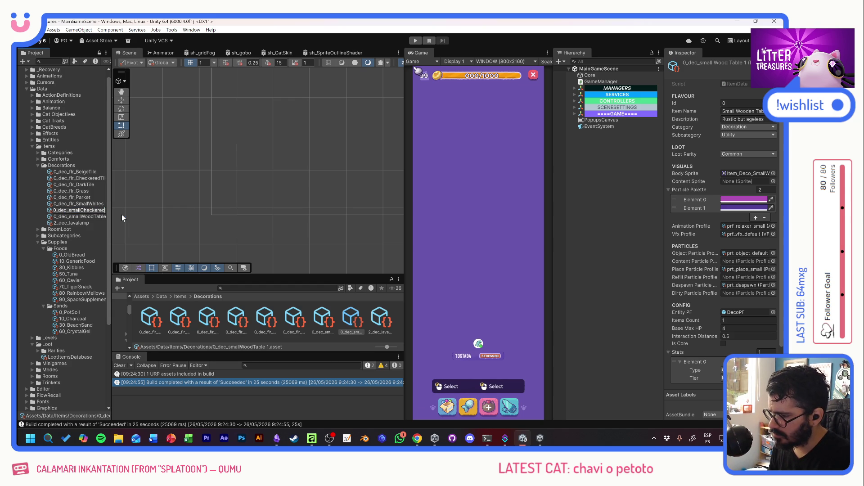
{"action": "type", "text": "Table"}
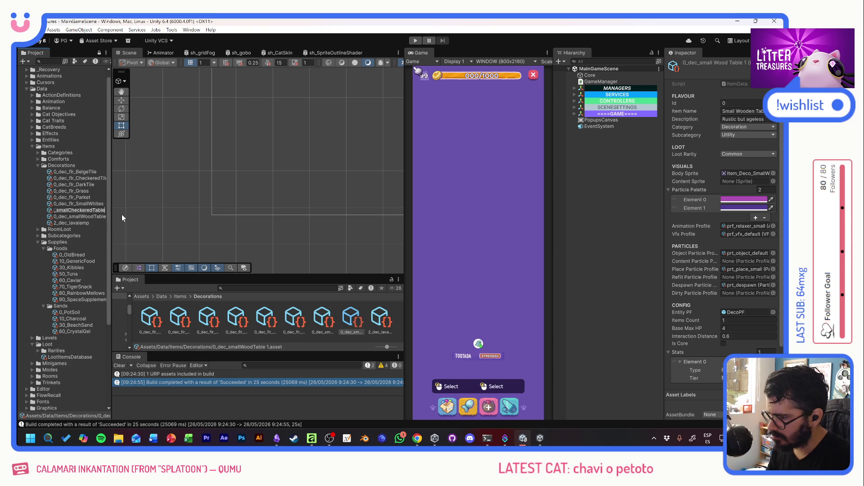
{"action": "key", "text": "Return"}
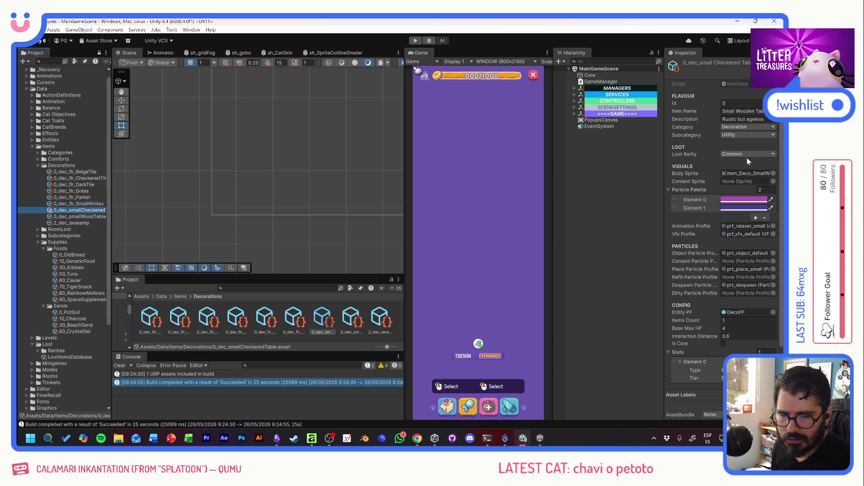
Open Items_Decorations_Atlas in the Sprite Editor and select the checkered table sprite
{"action": "left_click", "coordinate": [274, 288]}
{"action": "type", "text": "atlas"}
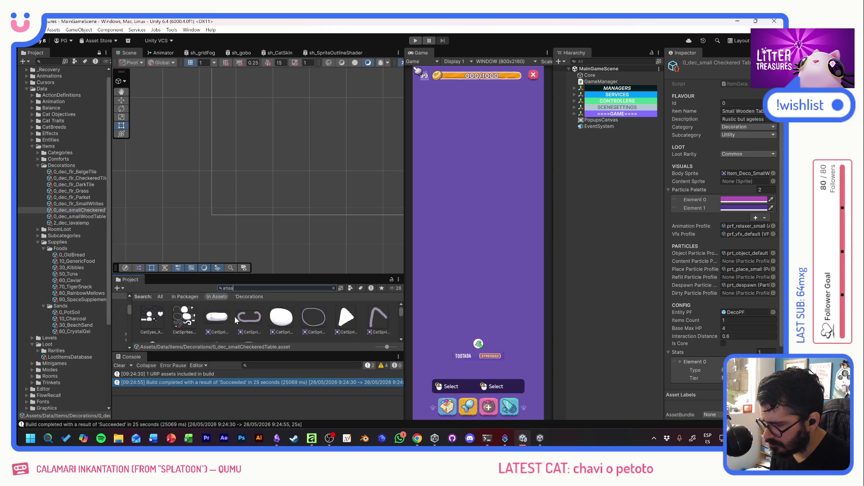
{"action": "scroll", "coordinate": [234, 317], "scroll_direction": "down", "scroll_amount": 5}
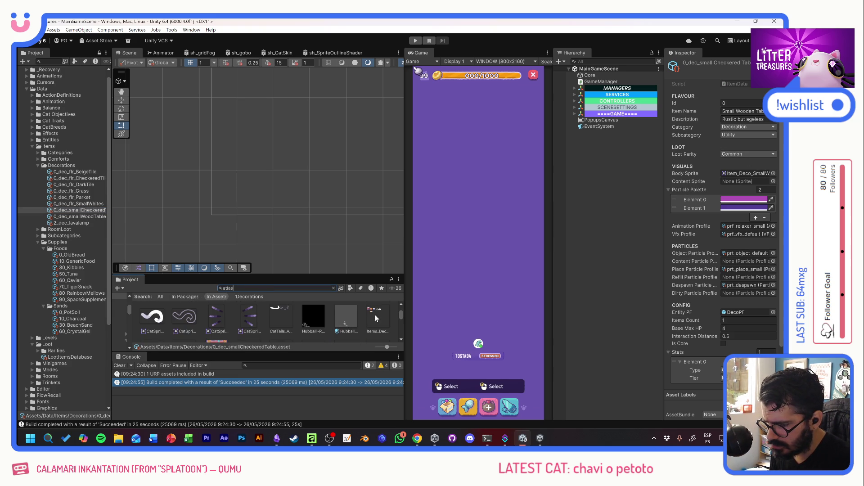
{"action": "left_click", "coordinate": [374, 316]}
{"action": "left_click", "coordinate": [704, 148]}
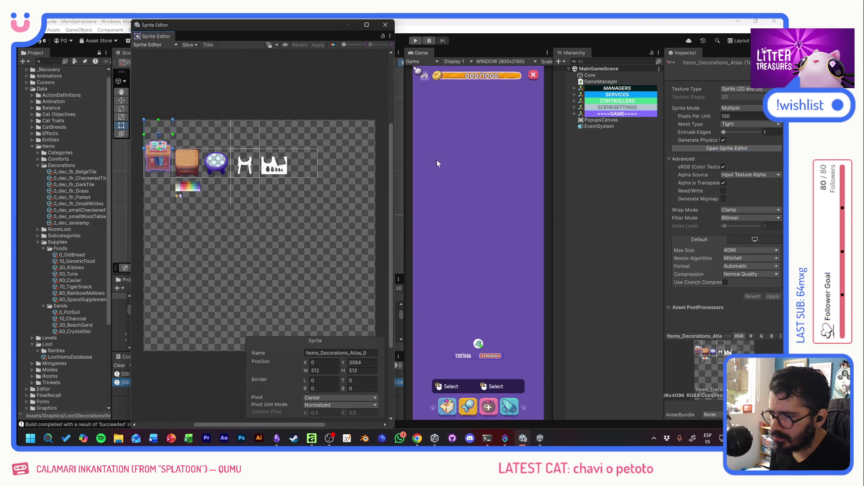
{"action": "scroll", "coordinate": [230, 150], "scroll_direction": "up", "scroll_amount": 5}
{"action": "left_click", "coordinate": [286, 189]}
Rename the sprite Item_Deco_SmallCheckeredTable, apply the change and close the Sprite Editor
{"action": "left_click", "coordinate": [340, 353]}
{"action": "type", "text": "Item_Deco_Check"}
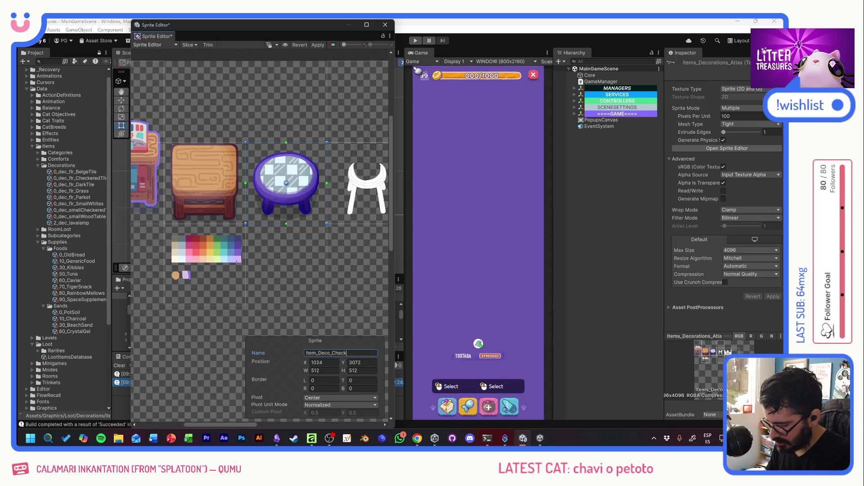
{"action": "type", "text": "eredTable"}
{"action": "key", "text": "ctrl+Left"}
{"action": "key", "text": "ctrl+Left"}
{"action": "type", "text": "Small"}
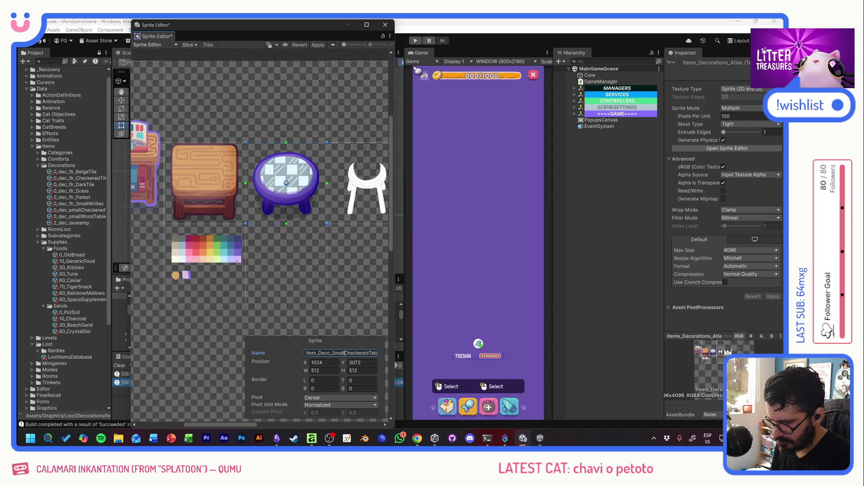
{"action": "key", "text": "Return"}
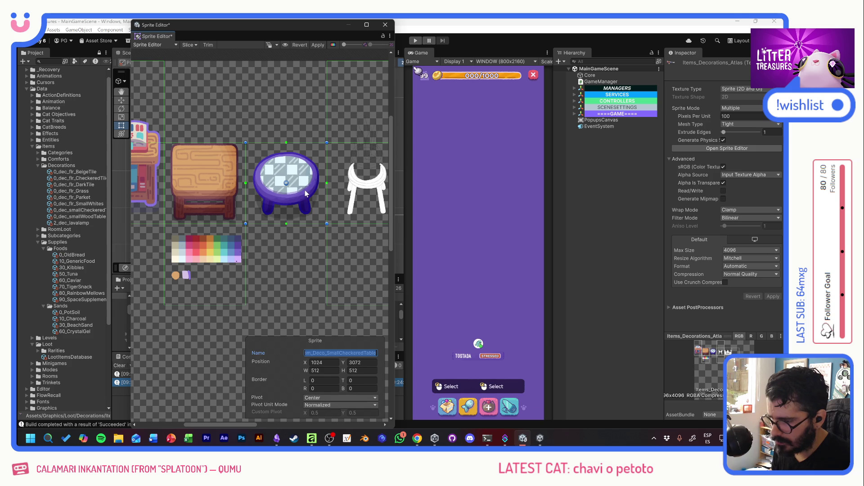
{"action": "left_click", "coordinate": [318, 45]}
{"action": "left_click", "coordinate": [386, 26]}
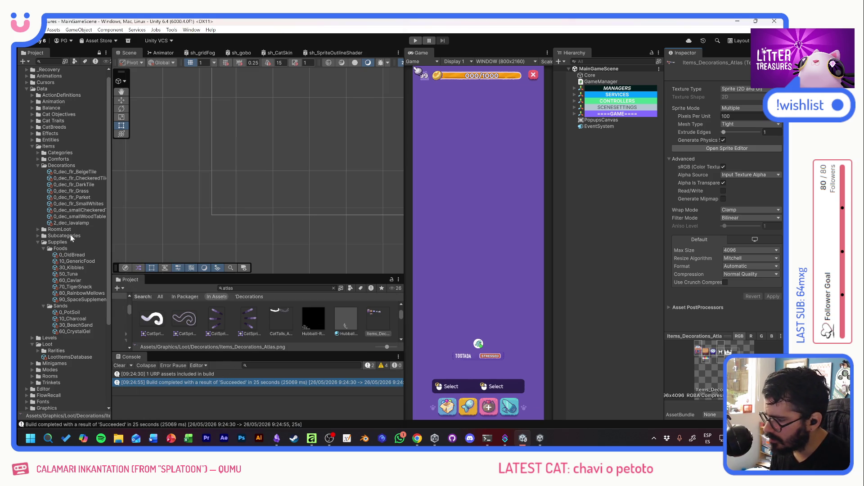
{"action": "left_click", "coordinate": [78, 217]}
{"action": "left_click", "coordinate": [90, 210]}
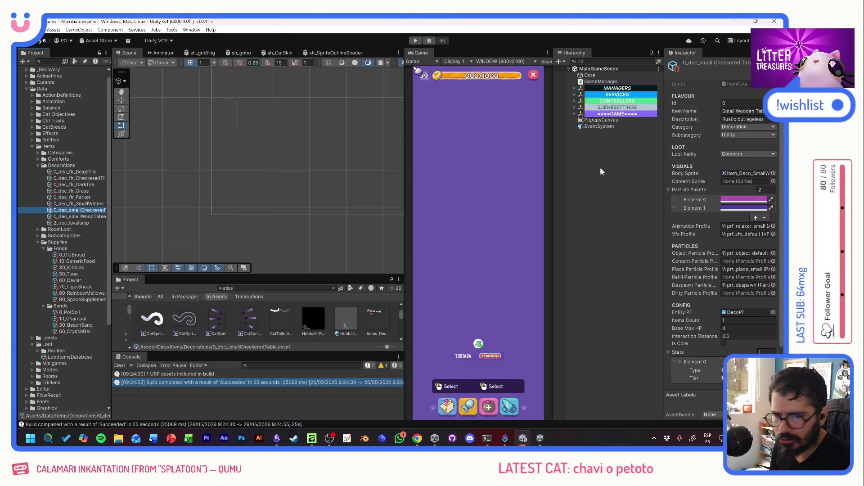
Change the item name to Small Checkered Table and the description to "Chess action ready!"
{"action": "double_click", "coordinate": [745, 111]}
{"action": "type", "text": "Chekce"}
{"action": "double_click", "coordinate": [729, 119]}
{"action": "left_click", "coordinate": [748, 111]}
{"action": "key", "text": "BackSpace"}
{"action": "key", "text": "BackSpace"}
{"action": "type", "text": "ckere"}
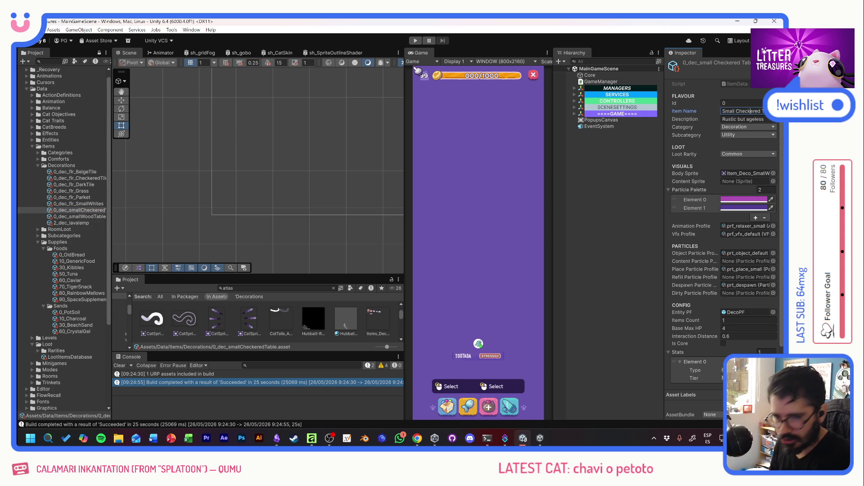
{"action": "key", "text": "Tab"}
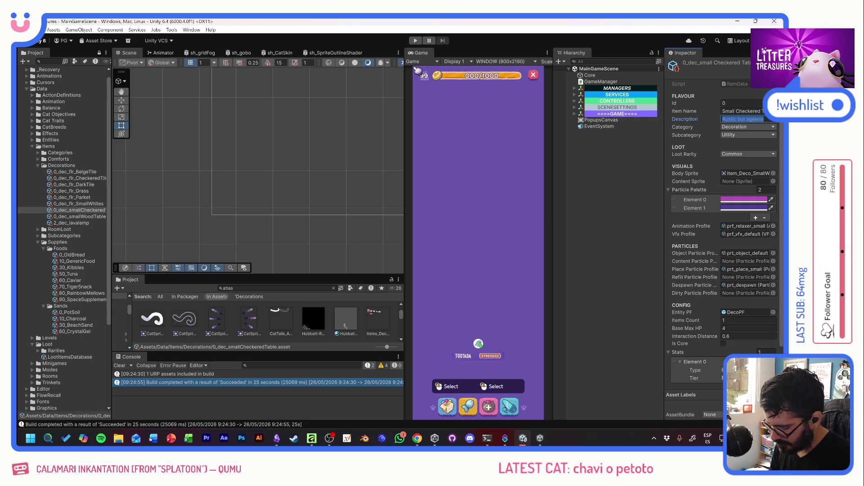
{"action": "type", "text": "U"}
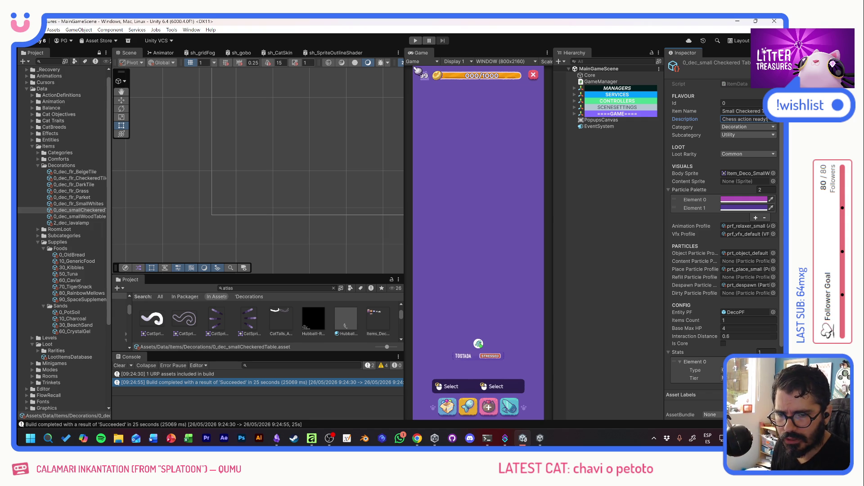
Set Loot Rarity to Uncommon and the Body Sprite to Item_Deco_SmallCheckeredTable
{"action": "left_click", "coordinate": [734, 156]}
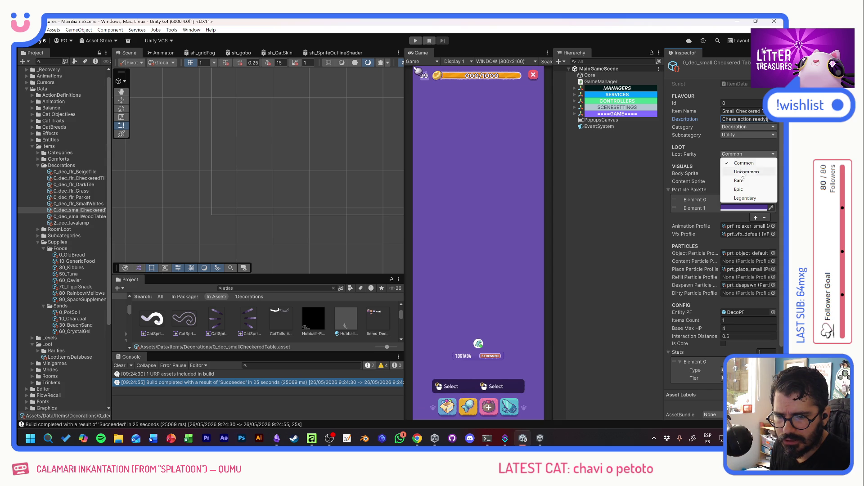
{"action": "left_click", "coordinate": [742, 174]}
{"action": "left_click", "coordinate": [773, 173]}
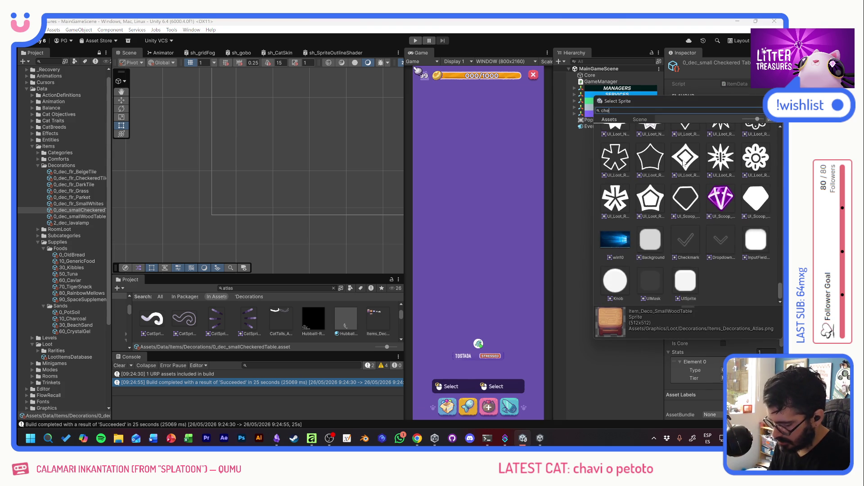
{"action": "type", "text": "ck"}
{"action": "double_click", "coordinate": [683, 160]}
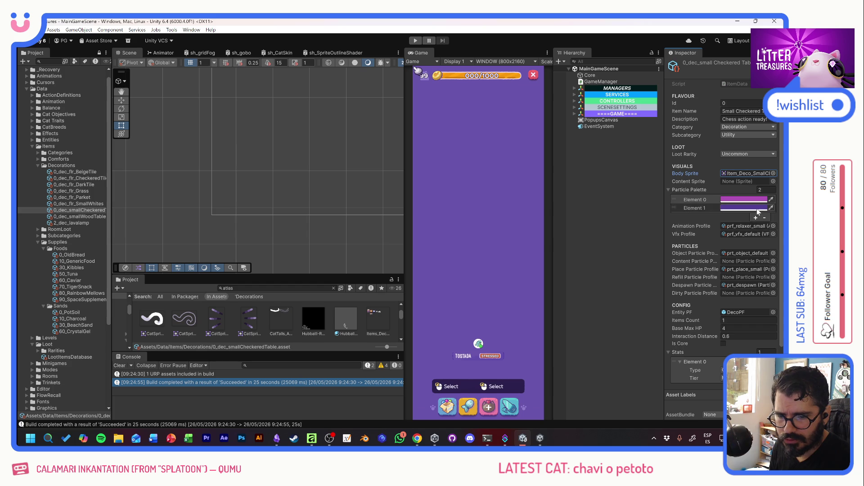
{"action": "left_click", "coordinate": [172, 30]}
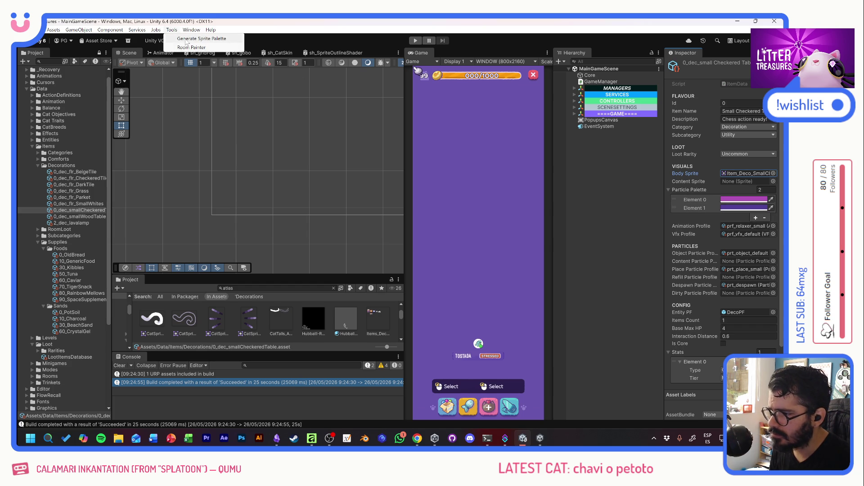
Enable Read/Write on Items_Decorations_Atlas and apply the import setting
{"action": "left_click", "coordinate": [186, 40]}
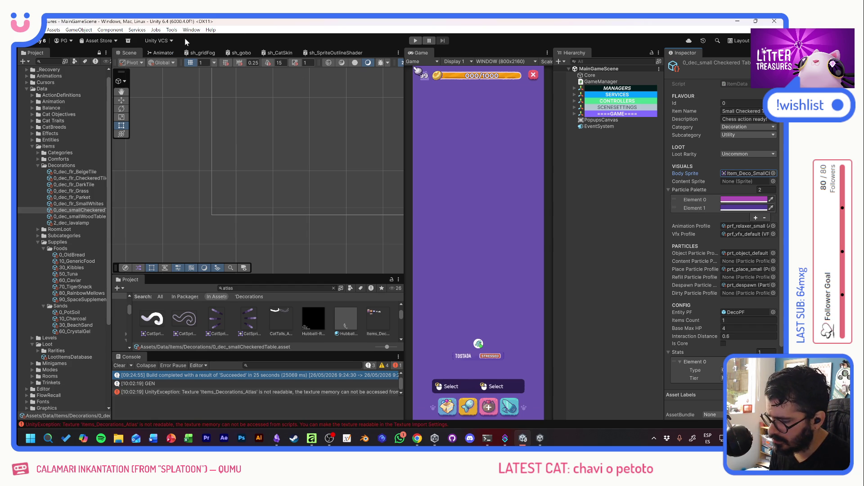
{"action": "scroll", "coordinate": [305, 386], "scroll_direction": "up", "scroll_amount": 1}
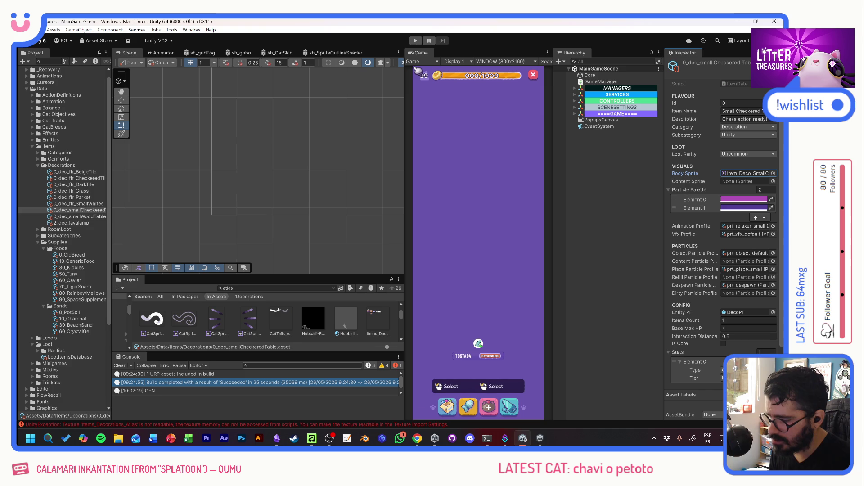
{"action": "left_click", "coordinate": [383, 319]}
{"action": "left_click", "coordinate": [723, 191]}
{"action": "left_click", "coordinate": [772, 296]}
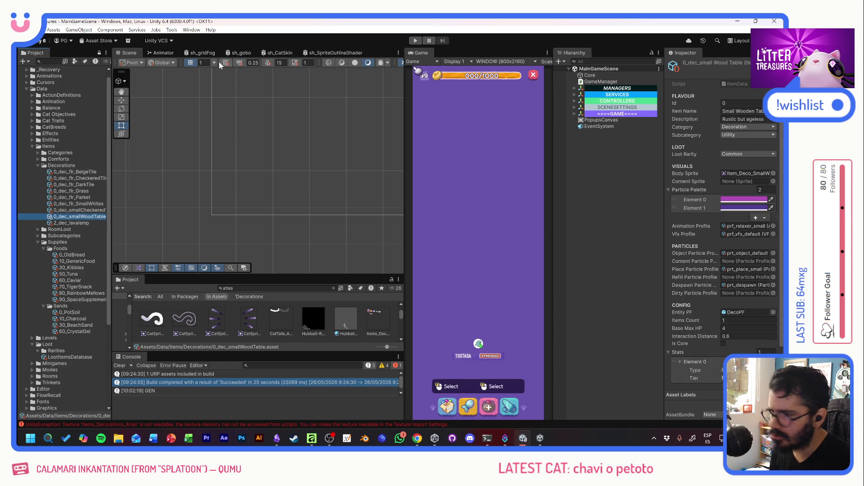
Generate the wooden table's sprite palette and delete the extra Particle Palette colours
{"action": "left_click", "coordinate": [170, 31]}
{"action": "left_click", "coordinate": [203, 44]}
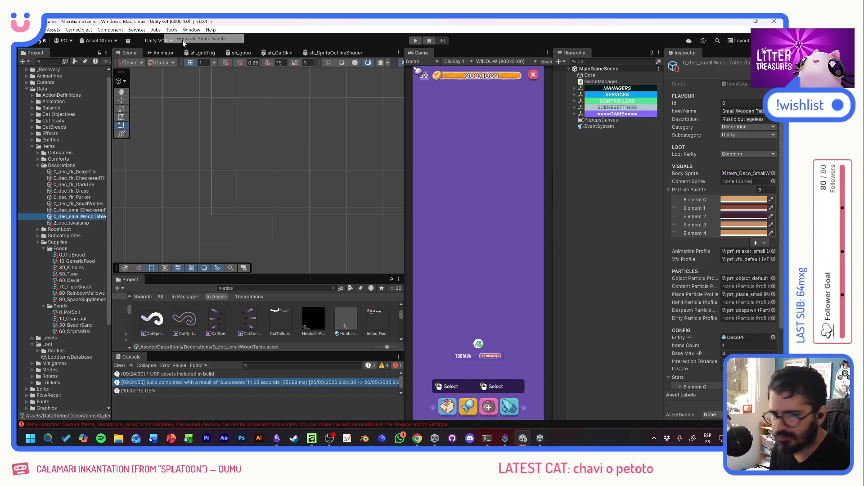
{"action": "left_click", "coordinate": [706, 208]}
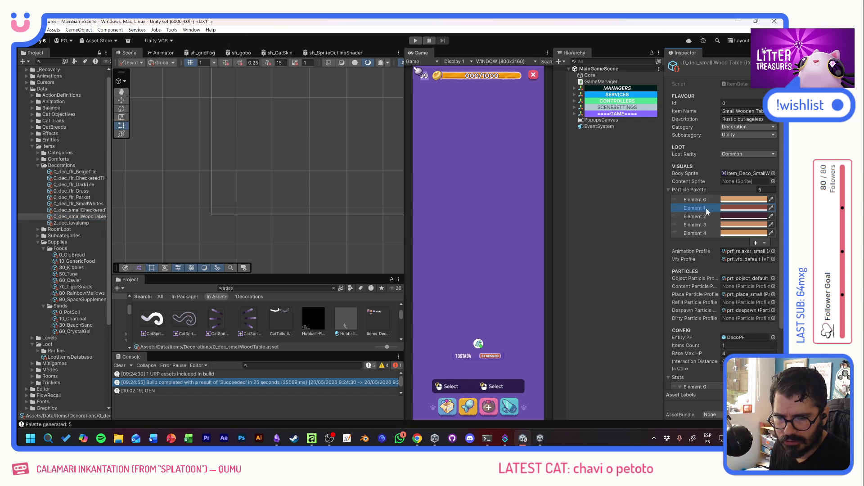
{"action": "left_click", "coordinate": [709, 217]}
{"action": "key", "text": "Delete"}
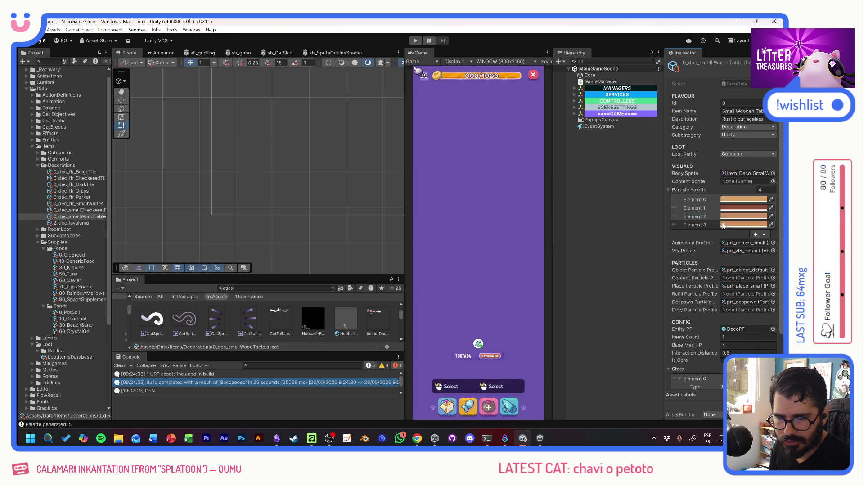
{"action": "left_click", "coordinate": [765, 234]}
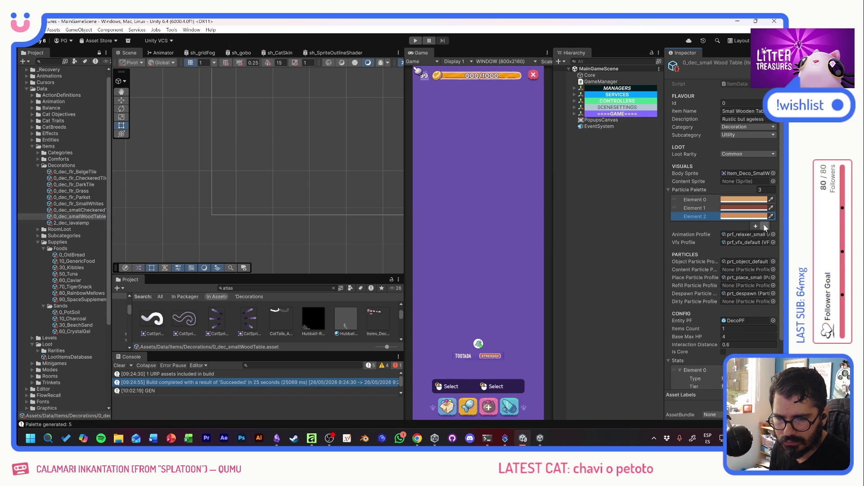
{"action": "left_click", "coordinate": [764, 226]}
Generate the checkered table's palette, trim it to two purple colours, and set Base Max HP to 6
{"action": "left_click", "coordinate": [84, 210]}
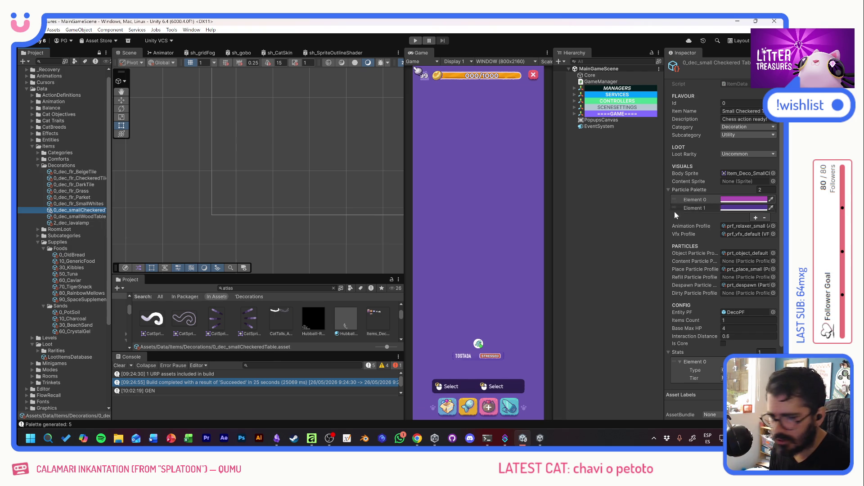
{"action": "left_click", "coordinate": [172, 30]}
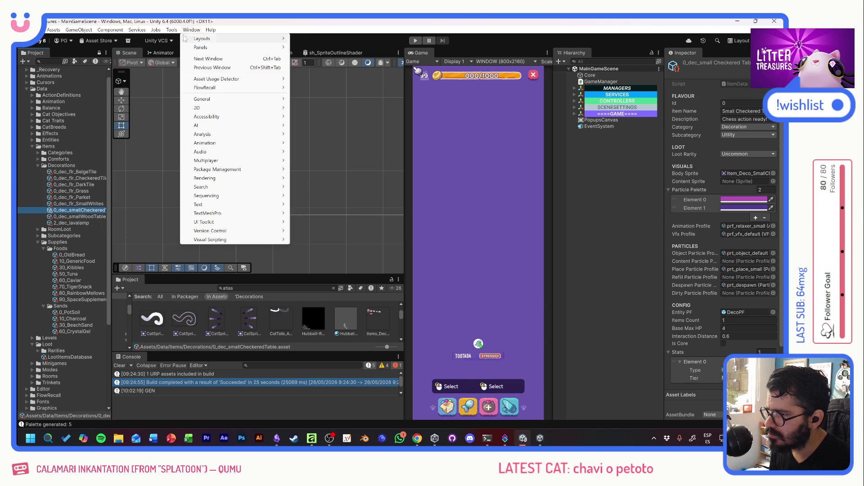
{"action": "left_click", "coordinate": [178, 40]}
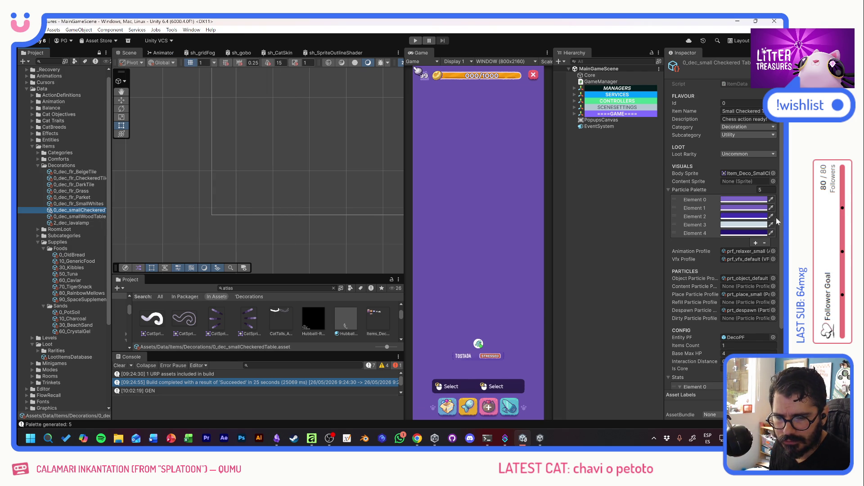
{"action": "left_click", "coordinate": [706, 215]}
{"action": "left_click", "coordinate": [765, 243]}
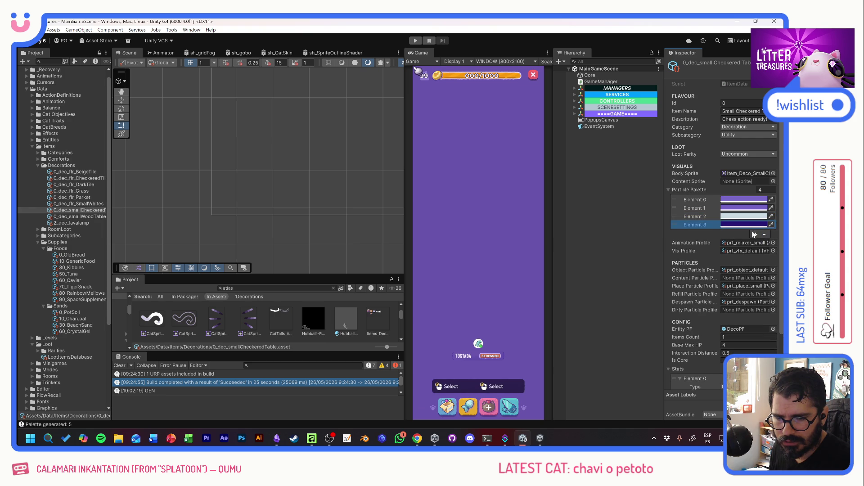
{"action": "left_click", "coordinate": [764, 235]}
{"action": "left_click", "coordinate": [695, 208]}
{"action": "left_click", "coordinate": [764, 226]}
{"action": "type", "text": "6"}
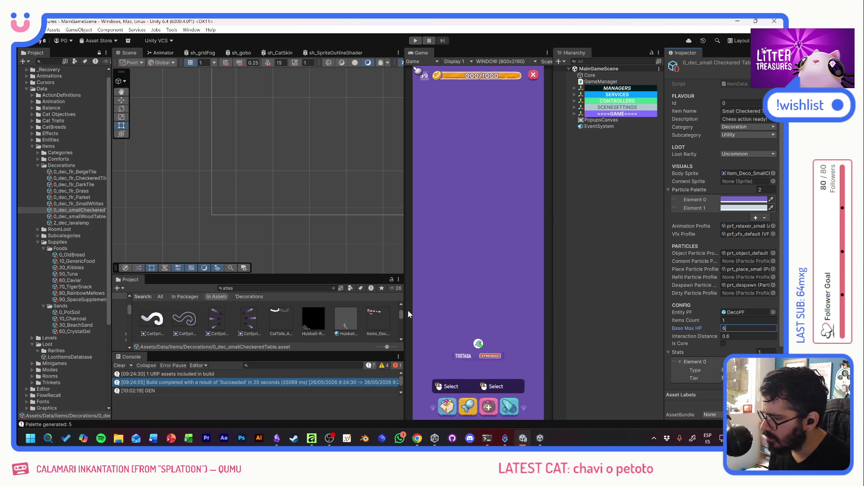
{"action": "left_click", "coordinate": [694, 375]}
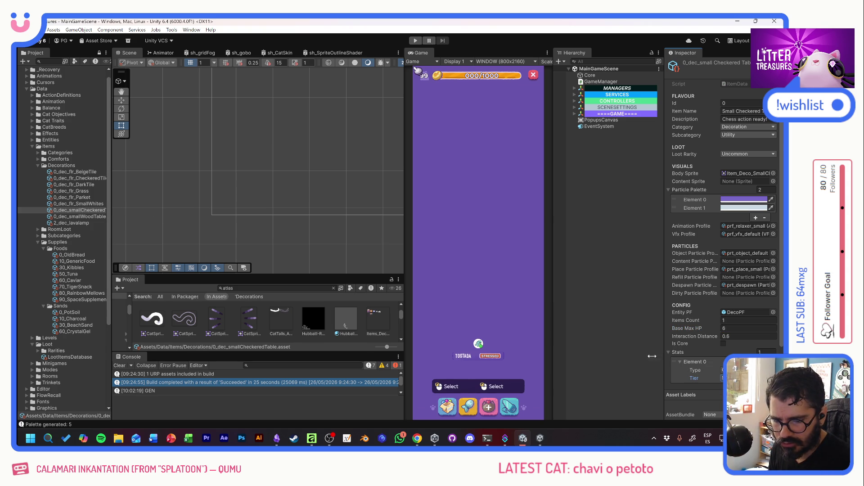
{"action": "left_click", "coordinate": [58, 211]}
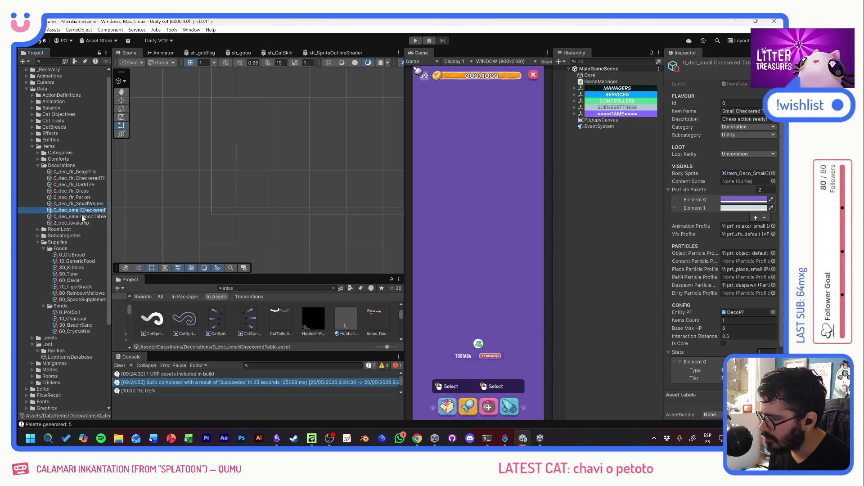
Rename the asset to 1_dec_smallCheckeredTable
{"action": "key", "text": "Home"}
{"action": "key", "text": "Delete"}
{"action": "type", "text": "1"}
{"action": "key", "text": "Return"}
{"action": "left_click", "coordinate": [71, 216]}
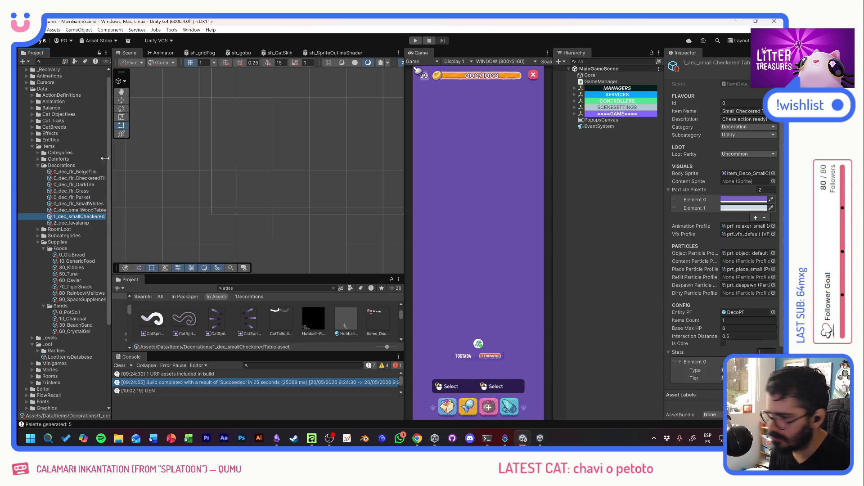
Add 1_dec_smallCheckeredTable as a new entry in the LootItemsDatabase Loot list
{"action": "left_click", "coordinate": [62, 356]}
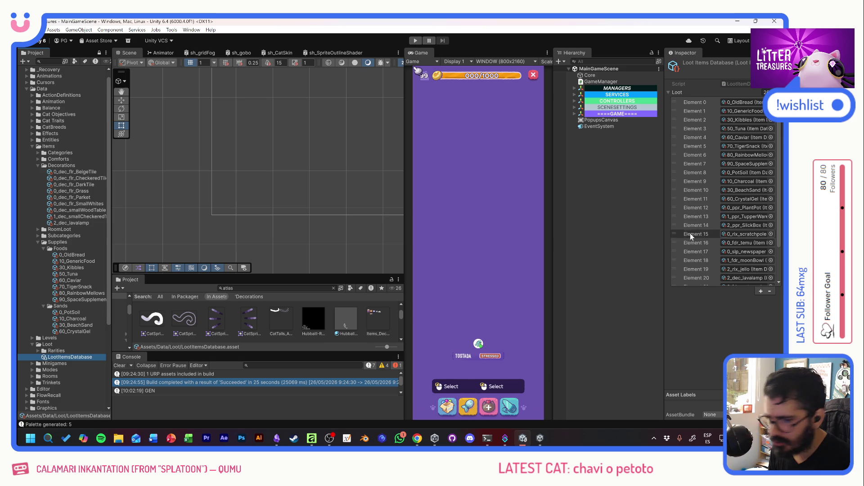
{"action": "scroll", "coordinate": [729, 202], "scroll_direction": "down", "scroll_amount": 3}
{"action": "left_click", "coordinate": [717, 281]}
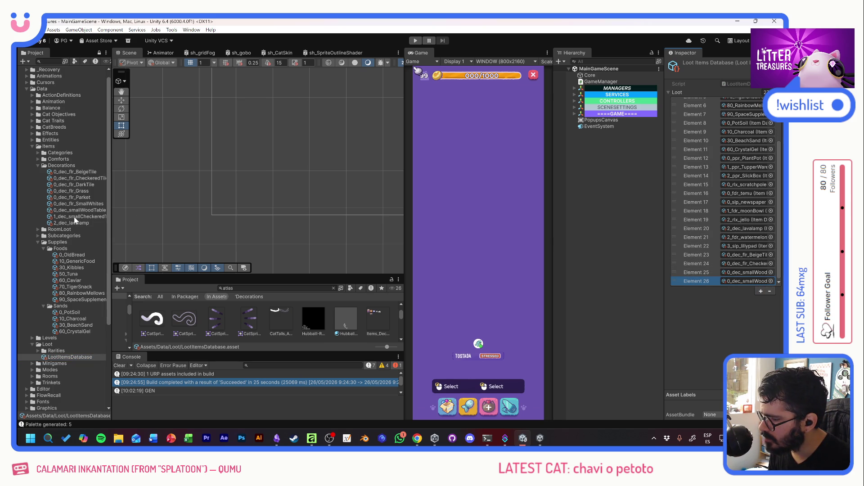
{"action": "left_click_drag", "start_coordinate": [75, 218], "coordinate": [731, 274]}
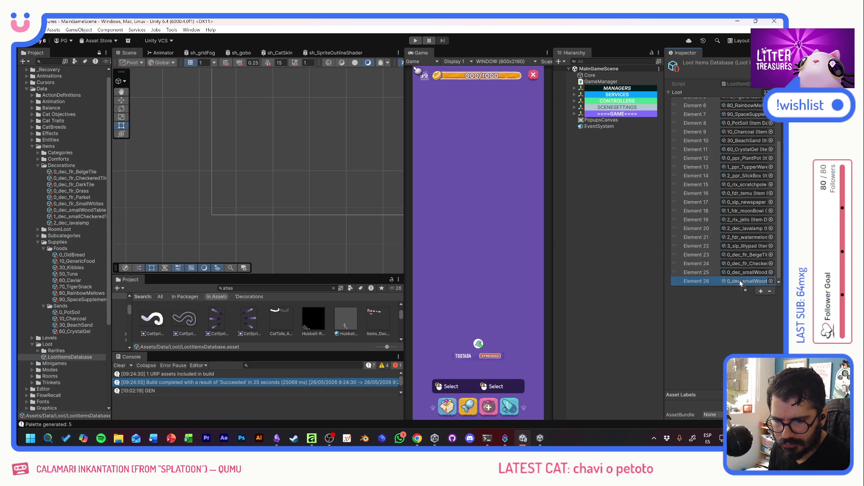
{"action": "scroll", "coordinate": [700, 216], "scroll_direction": "up", "scroll_amount": 3}
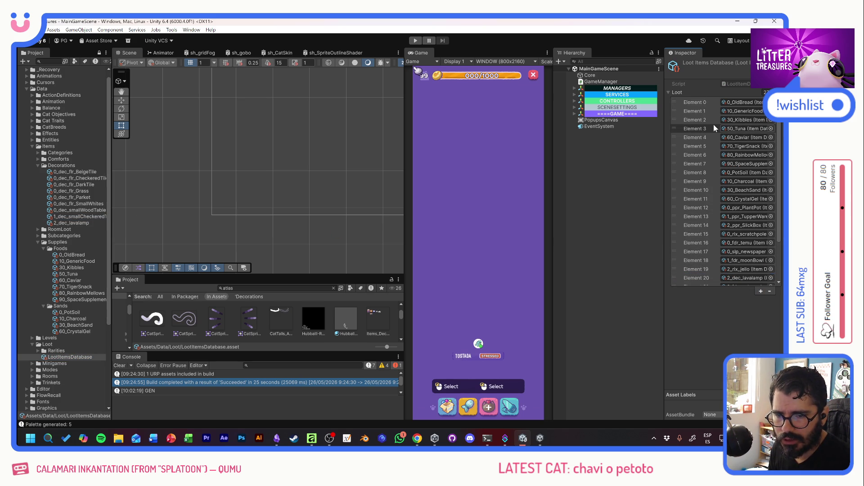
Set InventoryManager's Default Deco Data to the checkered table and enter Play mode
{"action": "left_click", "coordinate": [575, 89]}
{"action": "left_click", "coordinate": [578, 95]}
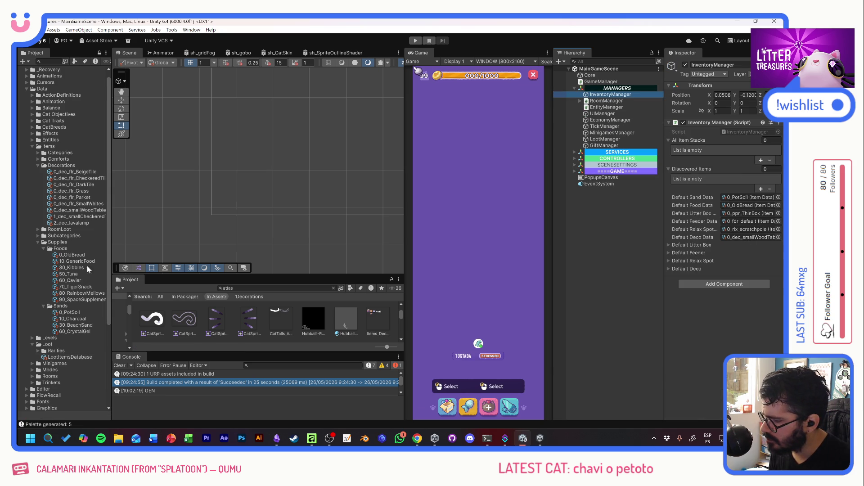
{"action": "mouse_move", "coordinate": [86, 217]}
{"action": "left_mouse_down"}
{"action": "mouse_move", "coordinate": [625, 223]}
{"action": "mouse_move", "coordinate": [749, 237]}
{"action": "left_mouse_up"}
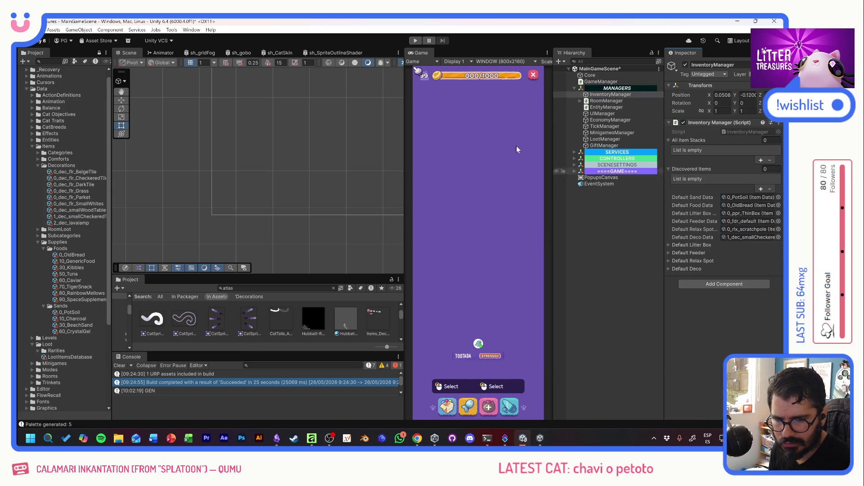
{"action": "left_click", "coordinate": [415, 41]}
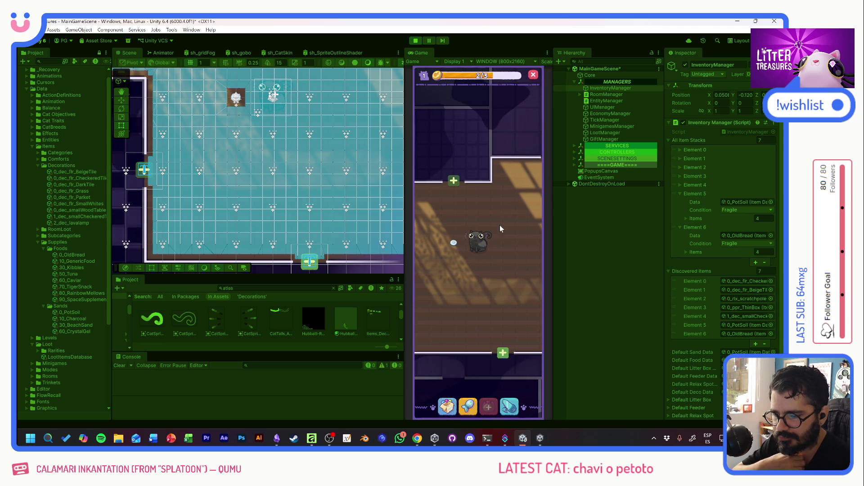
Drag the Small Checkered Table from the Decoration inventory into the room below the cat and nudge it into place
{"action": "left_click", "coordinate": [453, 243]}
{"action": "left_click", "coordinate": [457, 246]}
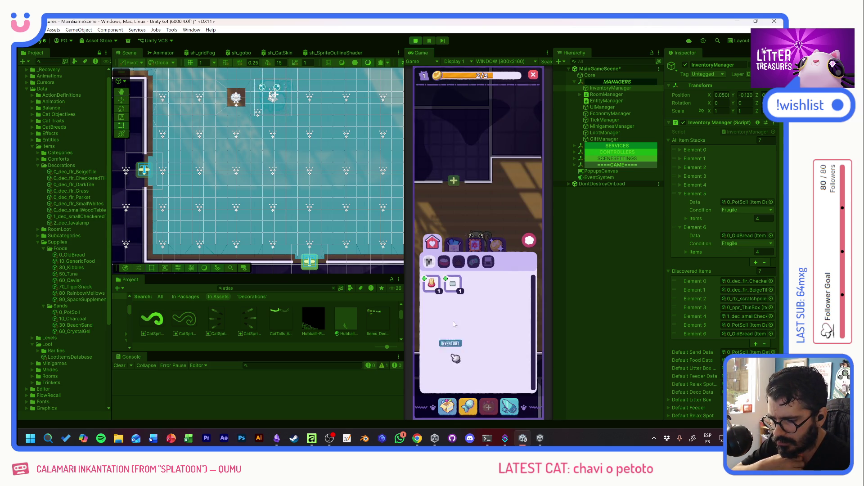
{"action": "left_click", "coordinate": [474, 243]}
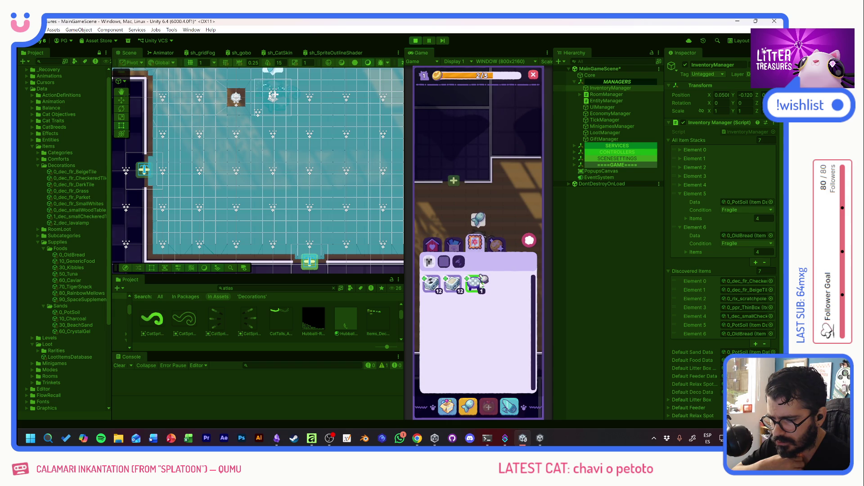
{"action": "left_click", "coordinate": [477, 284]}
{"action": "mouse_move", "coordinate": [478, 287]}
{"action": "left_mouse_down"}
{"action": "mouse_move", "coordinate": [453, 260]}
{"action": "mouse_move", "coordinate": [453, 315]}
{"action": "left_mouse_up"}
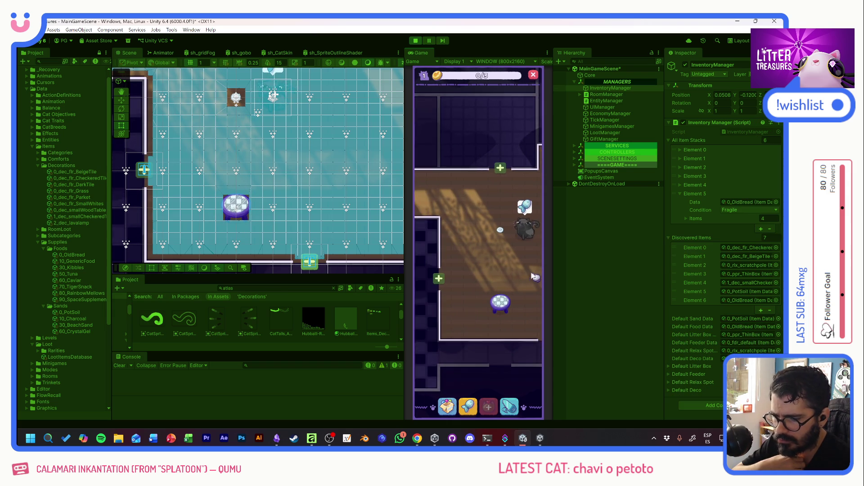
{"action": "left_click", "coordinate": [455, 403]}
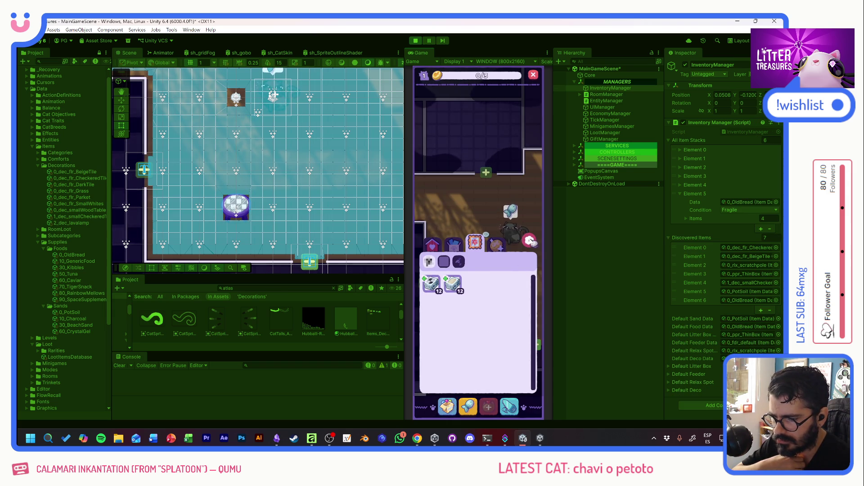
{"action": "left_click", "coordinate": [485, 311]}
{"action": "left_click", "coordinate": [450, 288]}
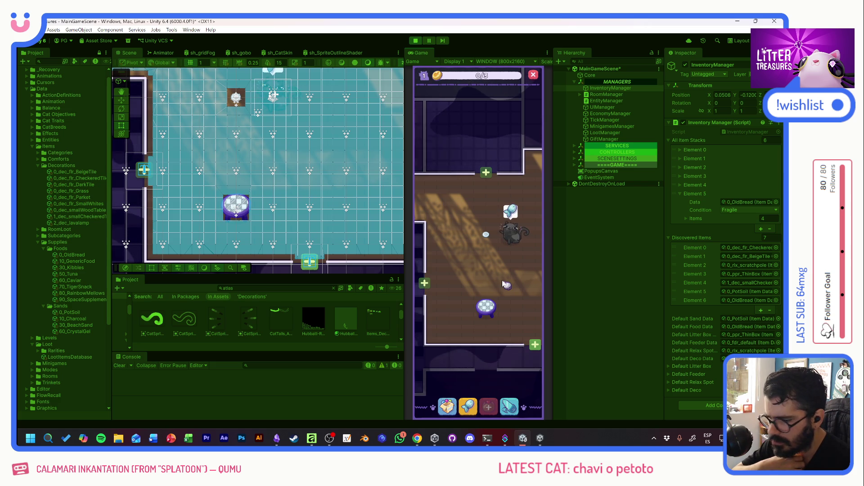
{"action": "left_click", "coordinate": [471, 311]}
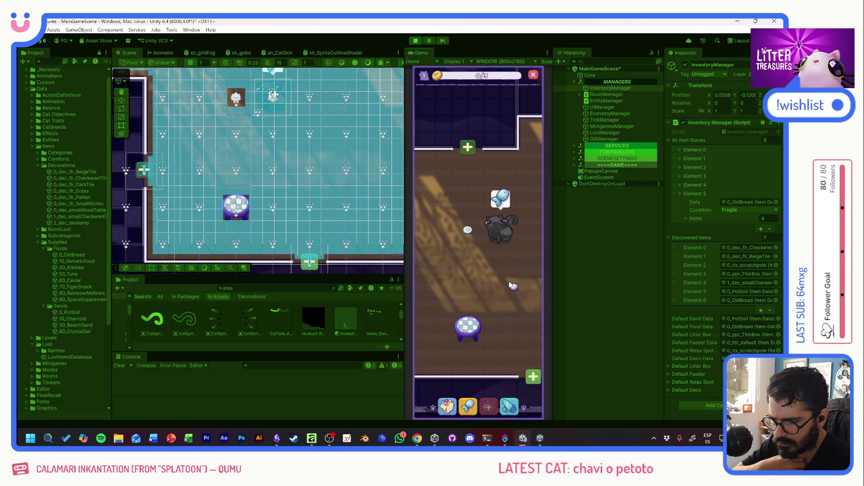
{"action": "mouse_move", "coordinate": [474, 331]}
{"action": "left_mouse_down"}
{"action": "mouse_move", "coordinate": [478, 324]}
{"action": "mouse_move", "coordinate": [470, 344]}
{"action": "mouse_move", "coordinate": [472, 331]}
{"action": "left_mouse_up"}
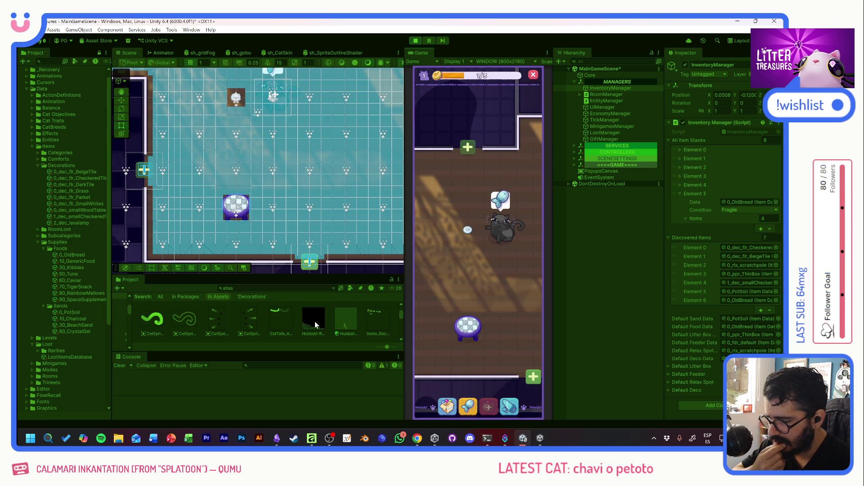
Set the decorations atlas Extrude Edges to 20 and apply the import settings
{"action": "left_click", "coordinate": [377, 318]}
{"action": "left_click", "coordinate": [768, 132]}
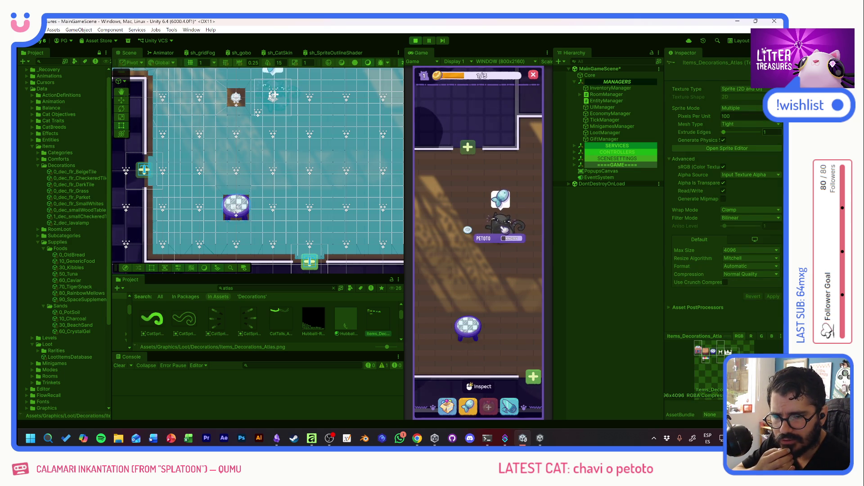
{"action": "type", "text": "3"}
{"action": "key", "text": "Return"}
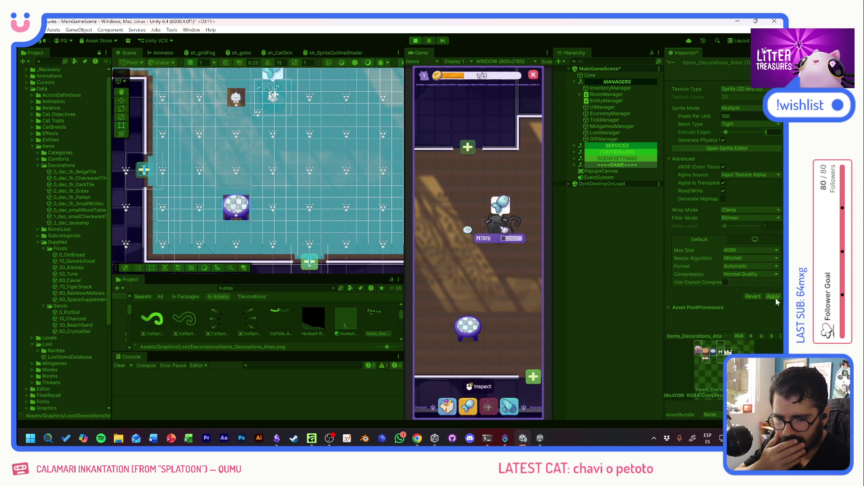
{"action": "left_click", "coordinate": [492, 317]}
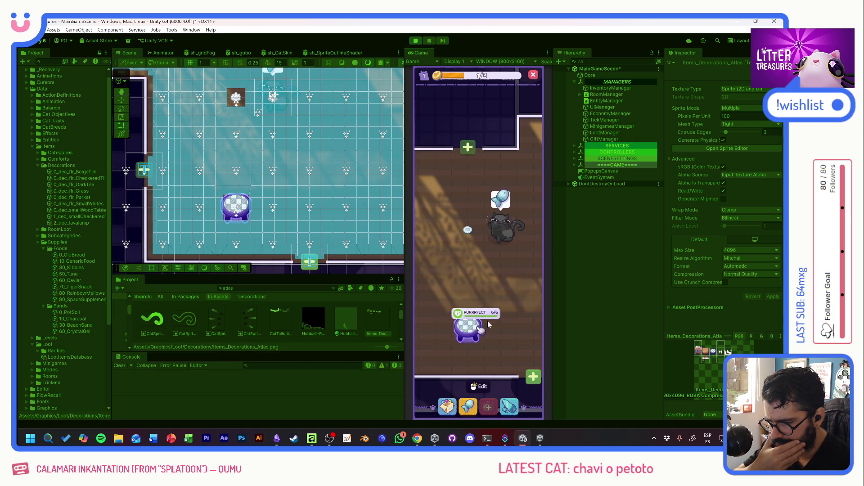
{"action": "left_click", "coordinate": [456, 326]}
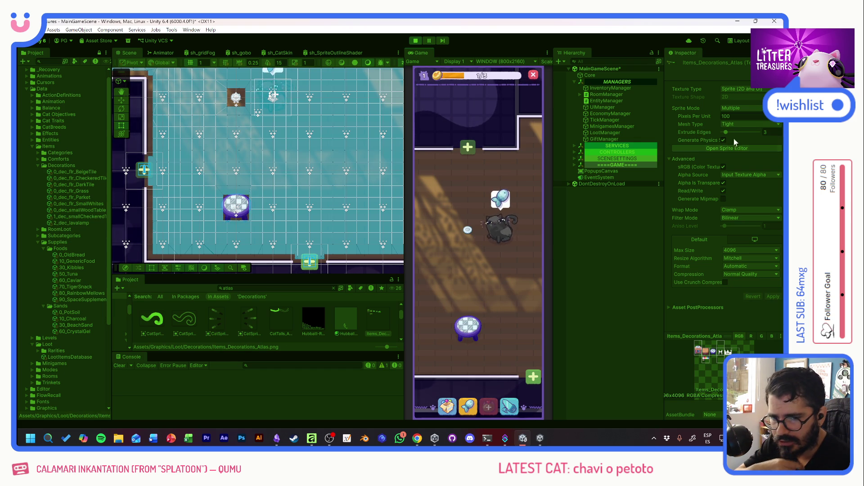
{"action": "left_click_drag", "start_coordinate": [725, 132], "coordinate": [745, 132]}
{"action": "left_click", "coordinate": [772, 296]}
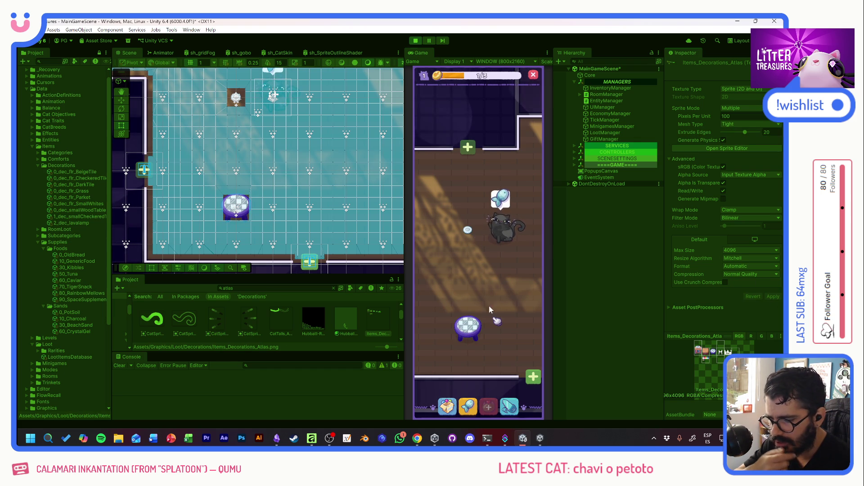
Tap the placed table in-game to check its edges, then stop Play mode
{"action": "left_click", "coordinate": [466, 331]}
{"action": "left_click", "coordinate": [468, 333]}
{"action": "left_click", "coordinate": [469, 337]}
{"action": "left_click", "coordinate": [472, 331]}
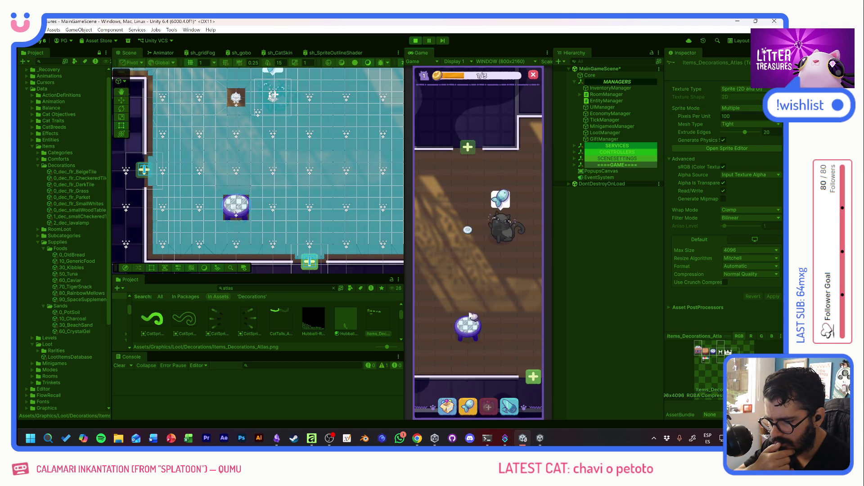
{"action": "left_click", "coordinate": [475, 328]}
{"action": "left_click", "coordinate": [474, 331]}
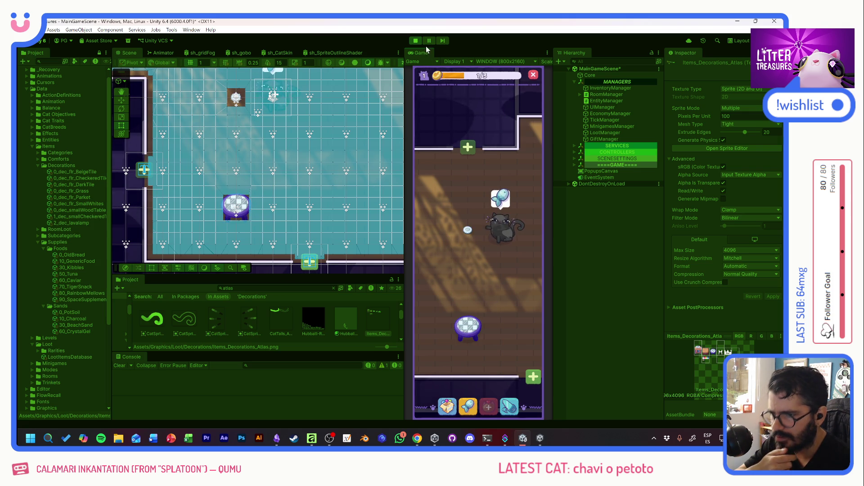
{"action": "left_click", "coordinate": [415, 40]}
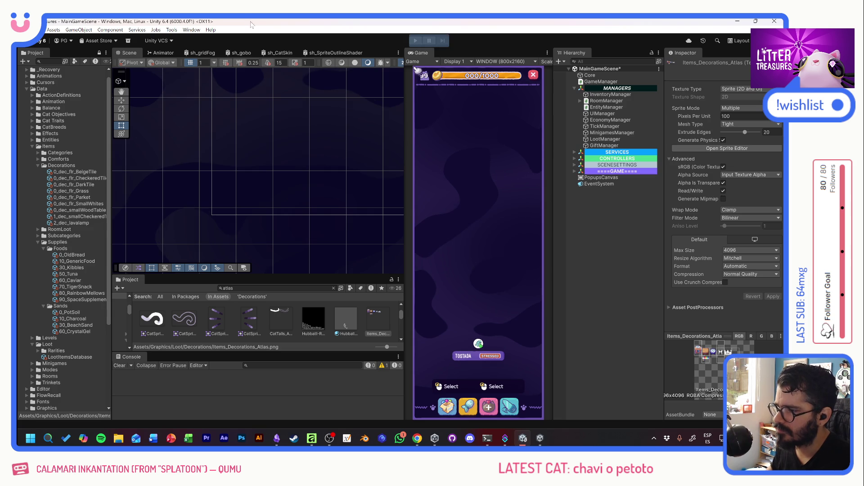
Commit the 13 changed files to develop as "Checkered Table" and push to origin
{"action": "left_click", "coordinate": [452, 439]}
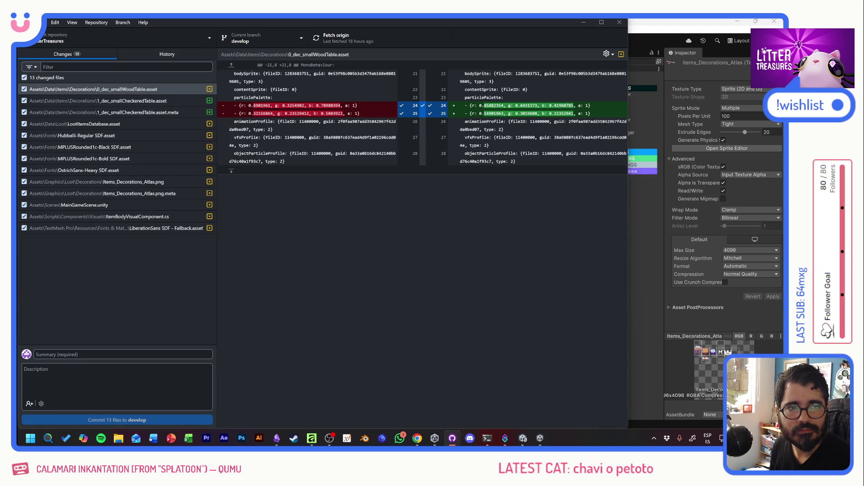
{"action": "left_click", "coordinate": [135, 354]}
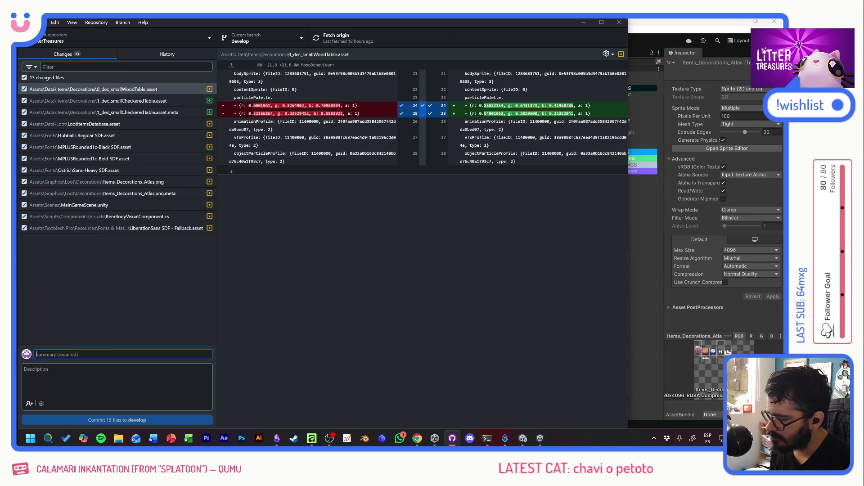
{"action": "type", "text": "Checkered Table"}
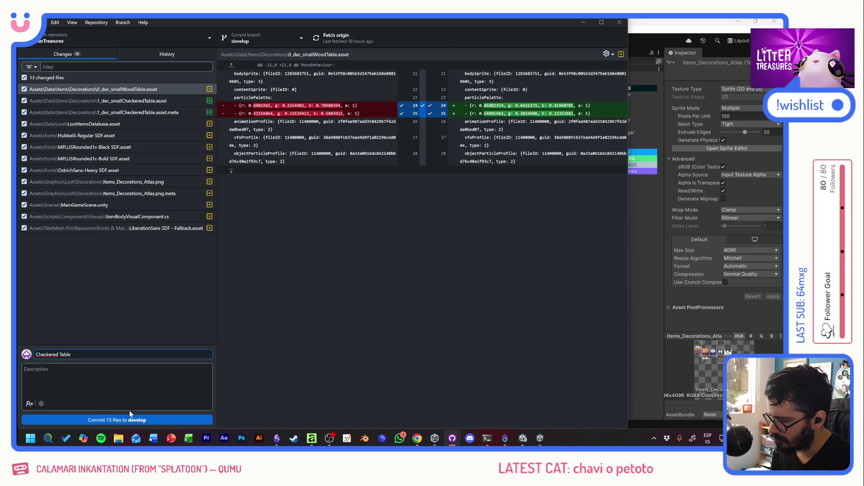
{"action": "left_click", "coordinate": [131, 419]}
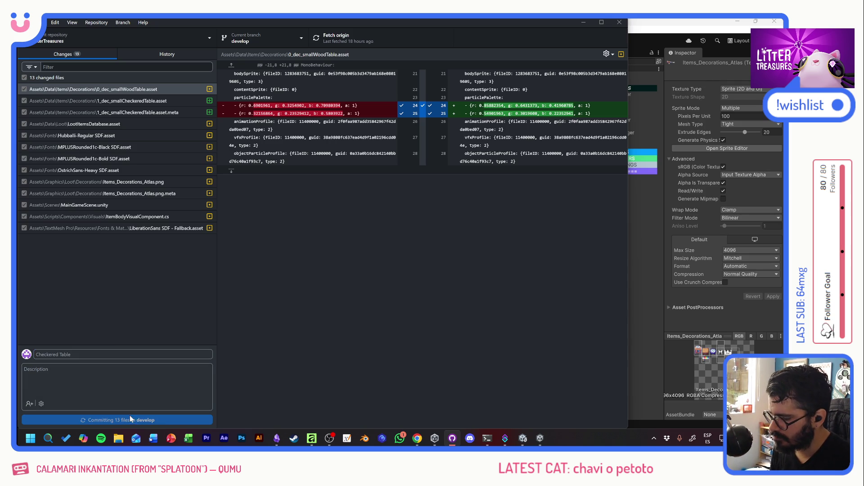
{"action": "left_click", "coordinate": [342, 40]}
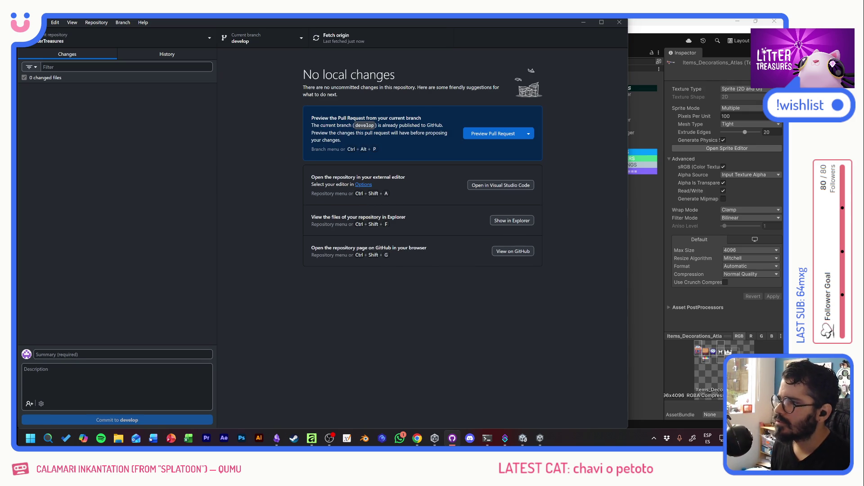
Cancel quitting GitHub Desktop during its update and return to the Affinity decorations atlas painting
{"action": "key", "text": "alt+Tab"}
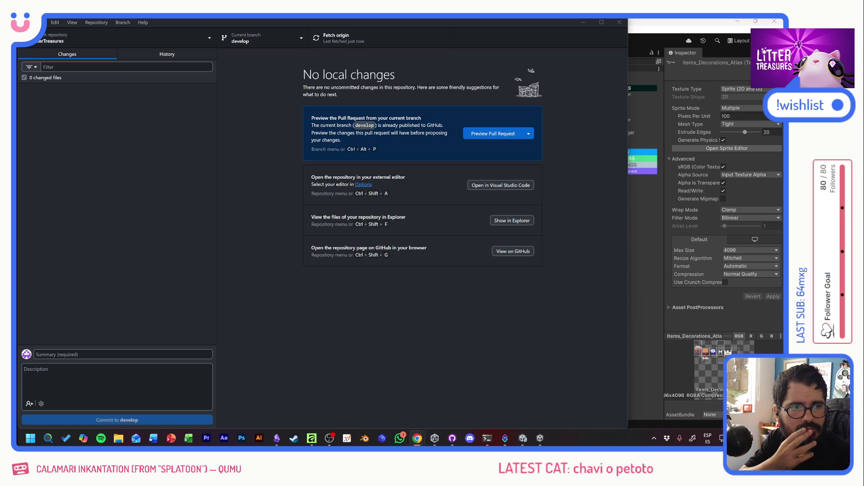
{"action": "left_click", "coordinate": [311, 28]}
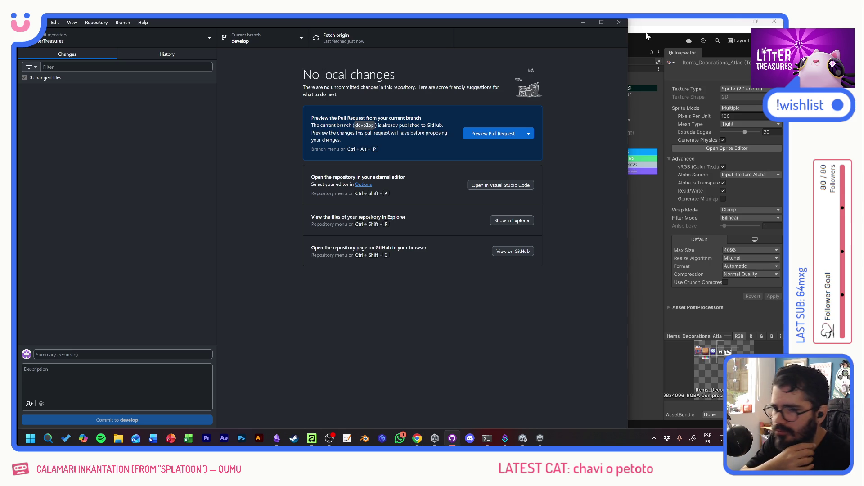
{"action": "left_click", "coordinate": [619, 22]}
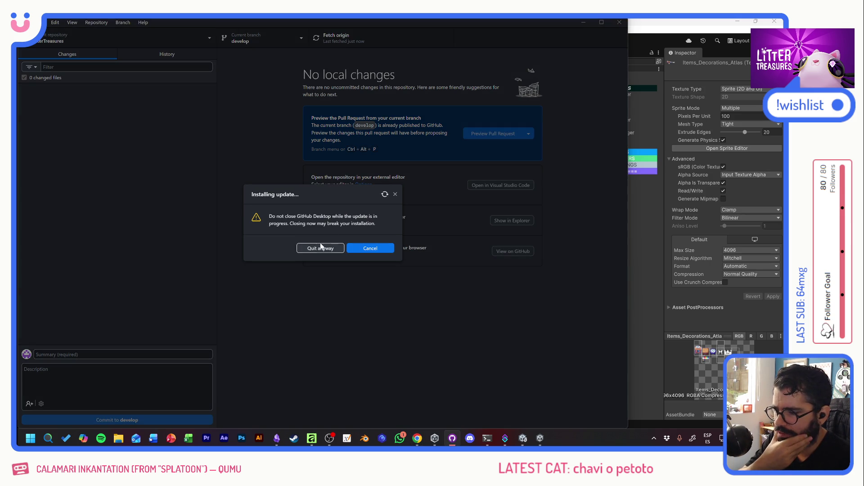
{"action": "left_click", "coordinate": [360, 249]}
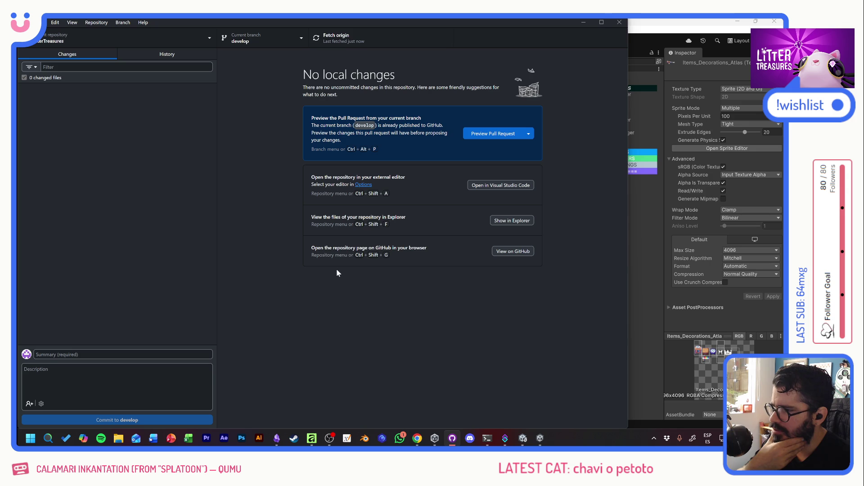
{"action": "left_click", "coordinate": [664, 28]}
{"action": "key", "text": "alt+Tab"}
{"action": "key", "text": "Tab"}
{"action": "key", "text": "Tab"}
{"action": "scroll", "coordinate": [357, 253], "scroll_direction": "up", "scroll_amount": 5}
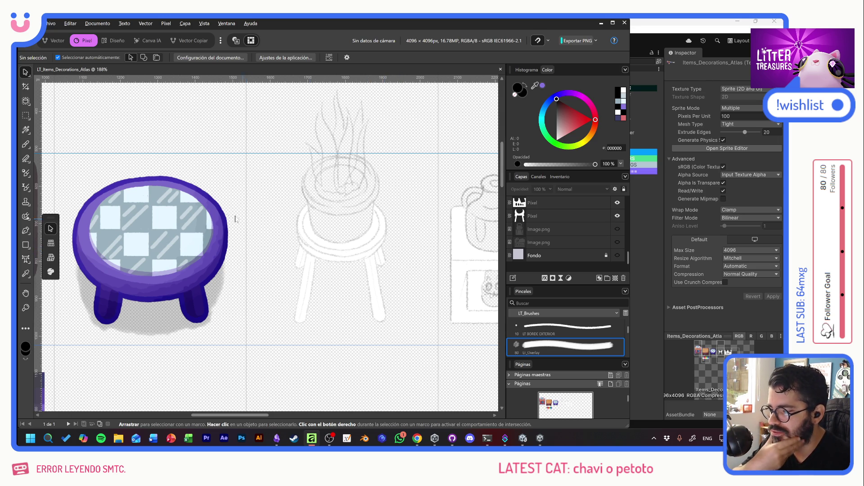
{"action": "scroll", "coordinate": [242, 221], "scroll_direction": "left", "scroll_amount": 5}
{"action": "scroll", "coordinate": [298, 247], "scroll_direction": "up", "scroll_amount": 1}
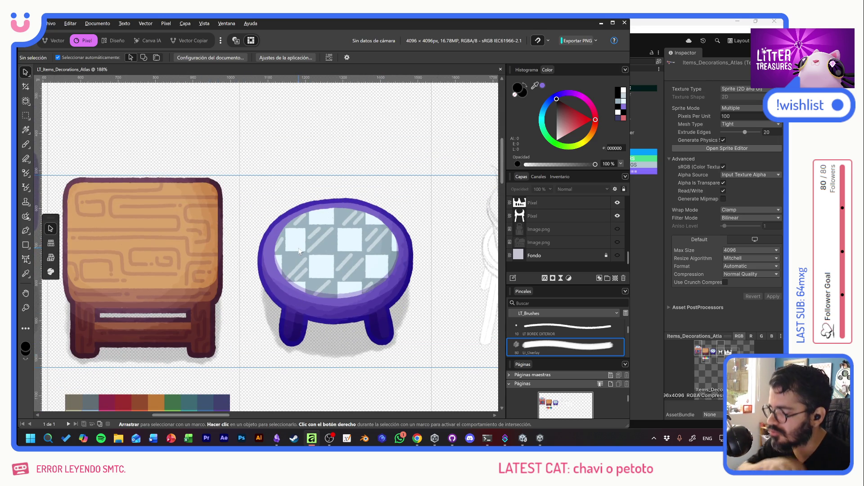
{"action": "scroll", "coordinate": [236, 272], "scroll_direction": "down", "scroll_amount": 3}
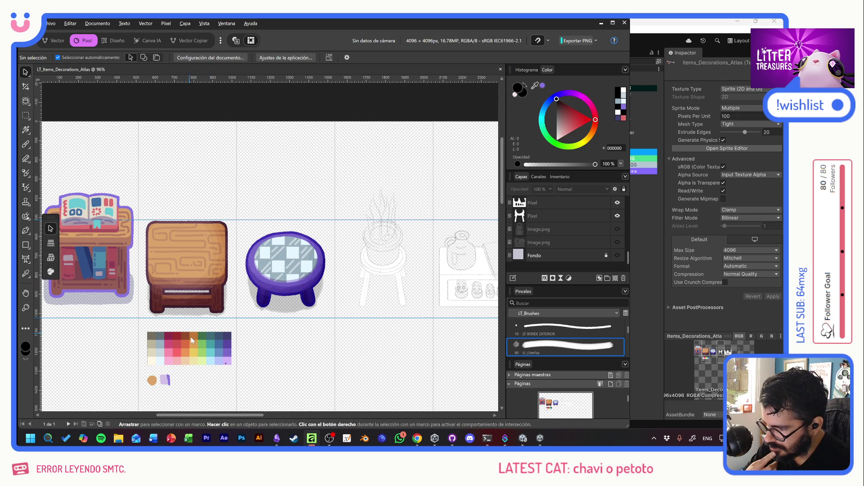
Play a Scoop the Treasure round in Litter Treasures and collect the rewards
{"action": "key", "text": "alt+Tab"}
{"action": "key", "text": "alt+Tab"}
{"action": "key", "text": "alt+Tab"}
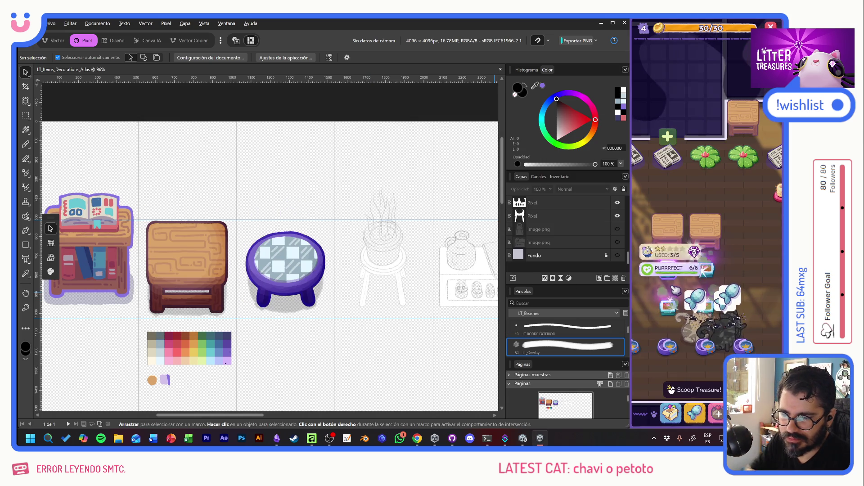
{"action": "scroll", "coordinate": [675, 290], "scroll_direction": "down", "scroll_amount": 2}
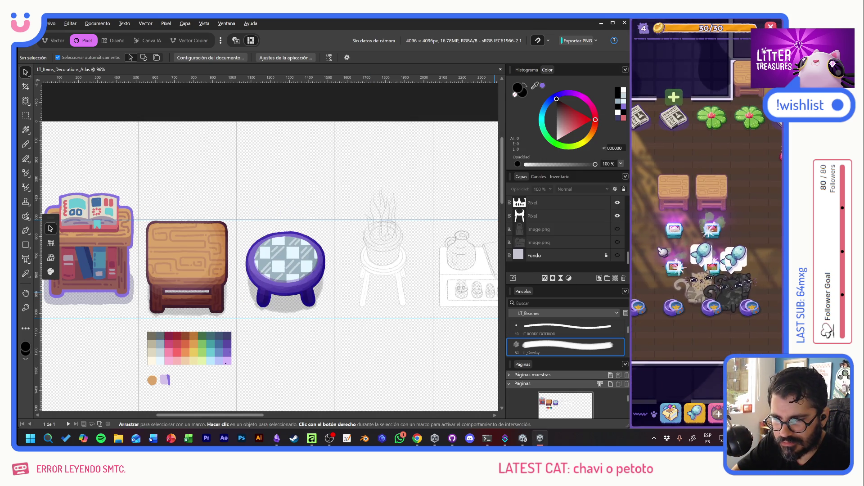
{"action": "scroll", "coordinate": [703, 331], "scroll_direction": "down", "scroll_amount": 2}
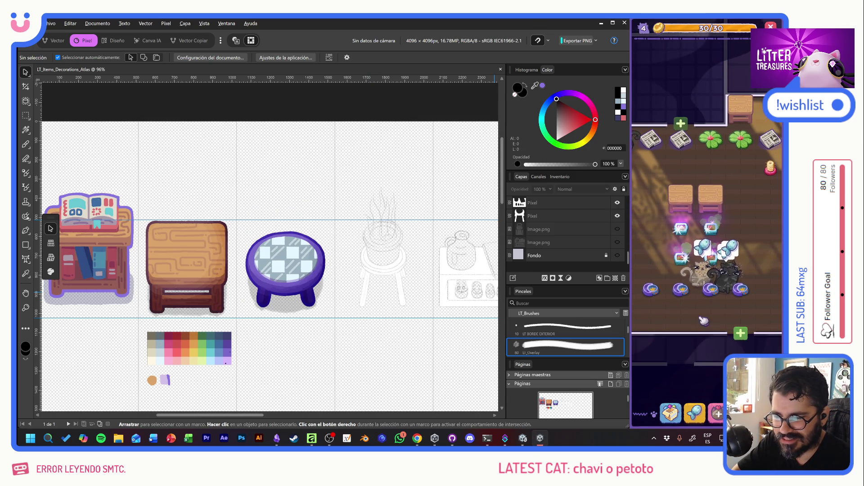
{"action": "left_click", "coordinate": [712, 252]}
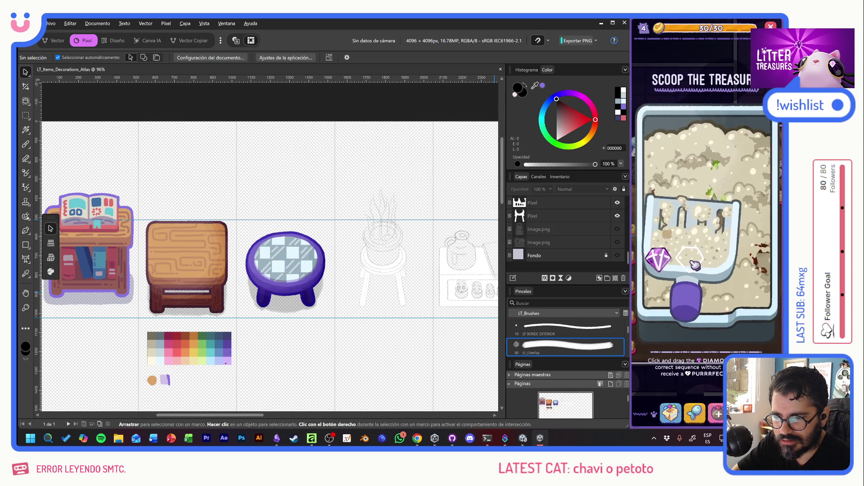
{"action": "left_click_drag", "start_coordinate": [699, 177], "coordinate": [729, 262]}
{"action": "left_click", "coordinate": [700, 232]}
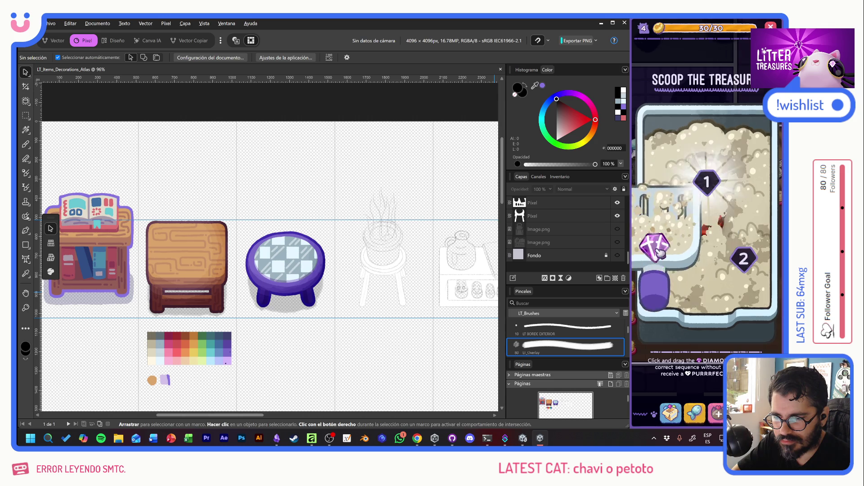
{"action": "left_click", "coordinate": [727, 253]}
{"action": "left_click", "coordinate": [724, 241]}
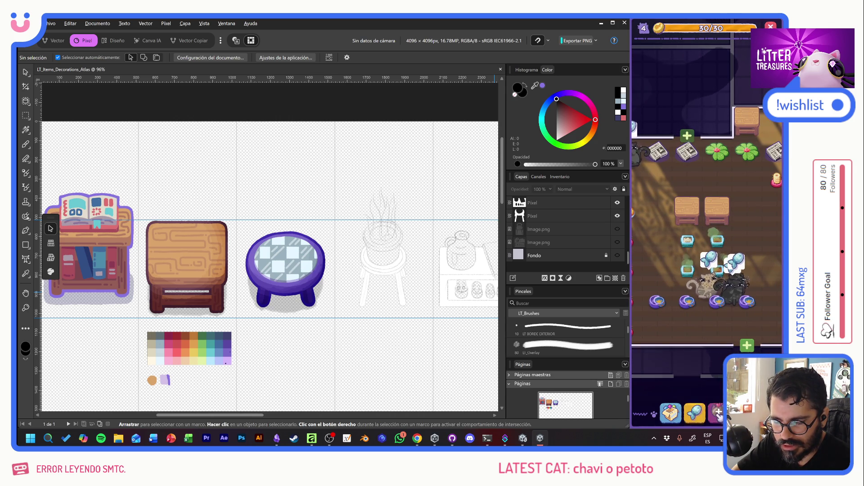
Buy a sand item for 9 coins in the Supply Shop and shift the room view
{"action": "left_click", "coordinate": [699, 382]}
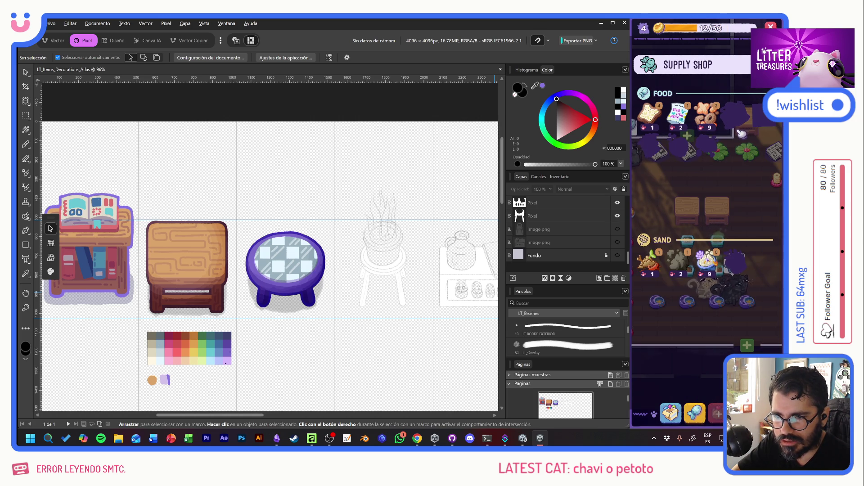
{"action": "left_click", "coordinate": [709, 261]}
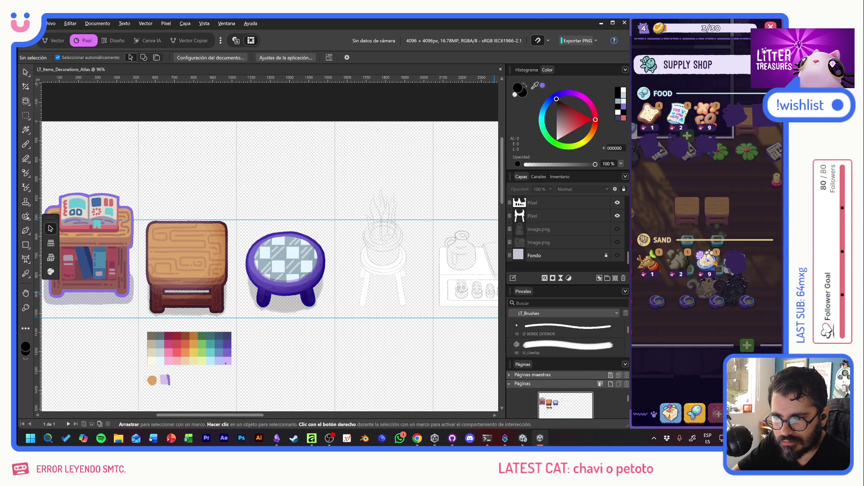
{"action": "left_click", "coordinate": [732, 219]}
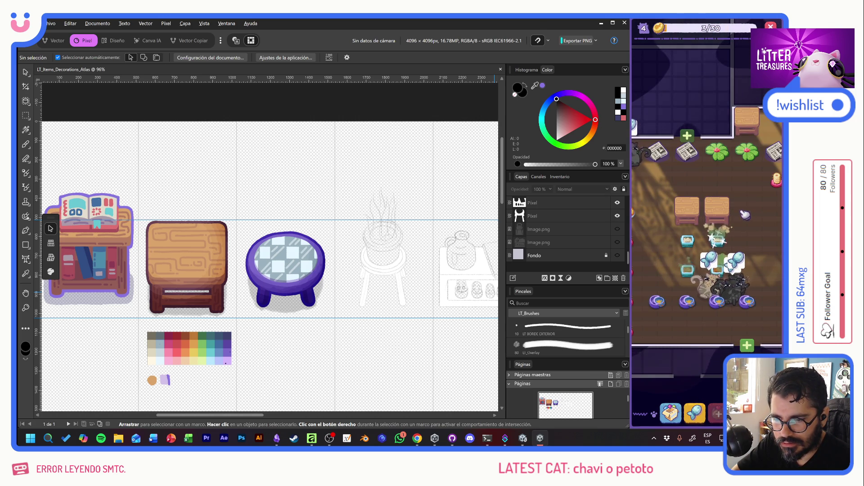
{"action": "mouse_move", "coordinate": [725, 284]}
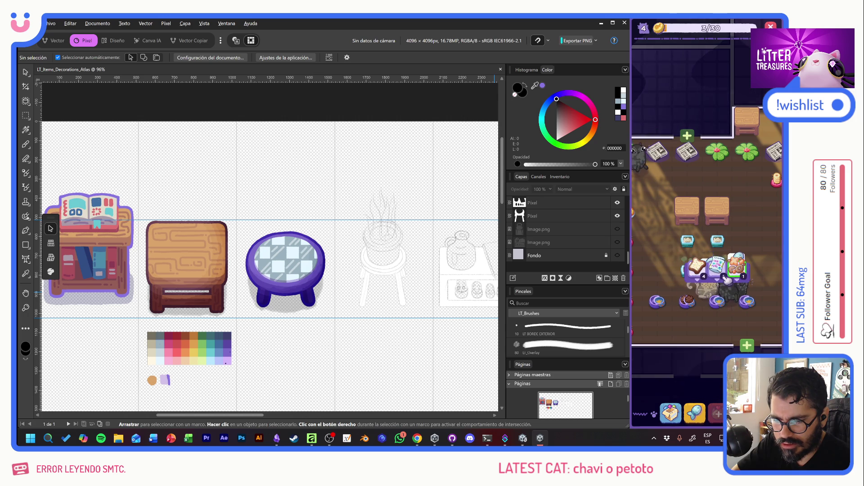
{"action": "mouse_move", "coordinate": [694, 275]}
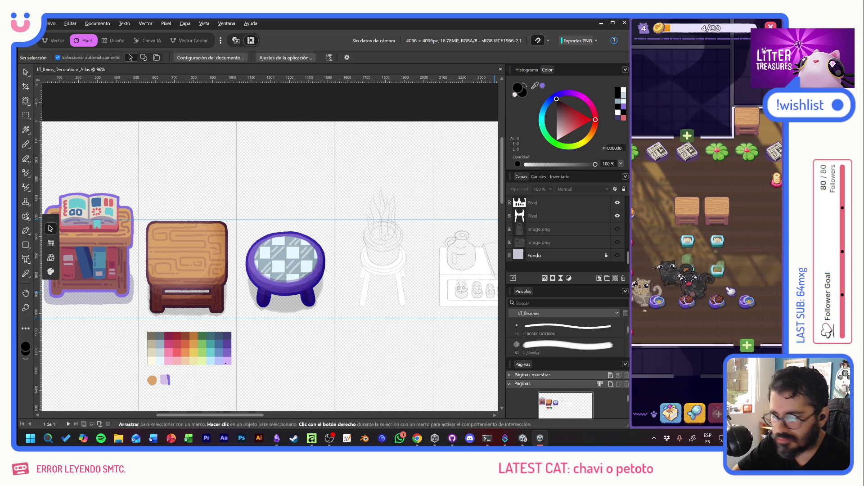
{"action": "scroll", "coordinate": [731, 291], "scroll_direction": "up", "scroll_amount": 2}
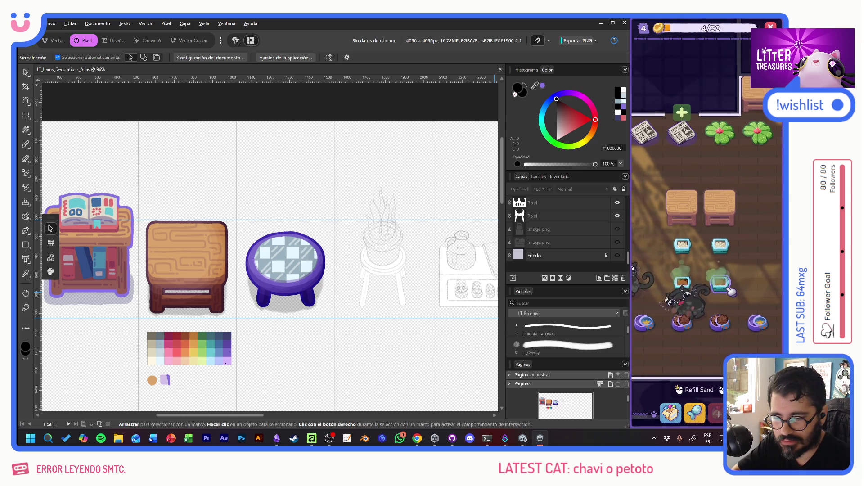
{"action": "left_click_drag", "start_coordinate": [747, 256], "coordinate": [751, 242]}
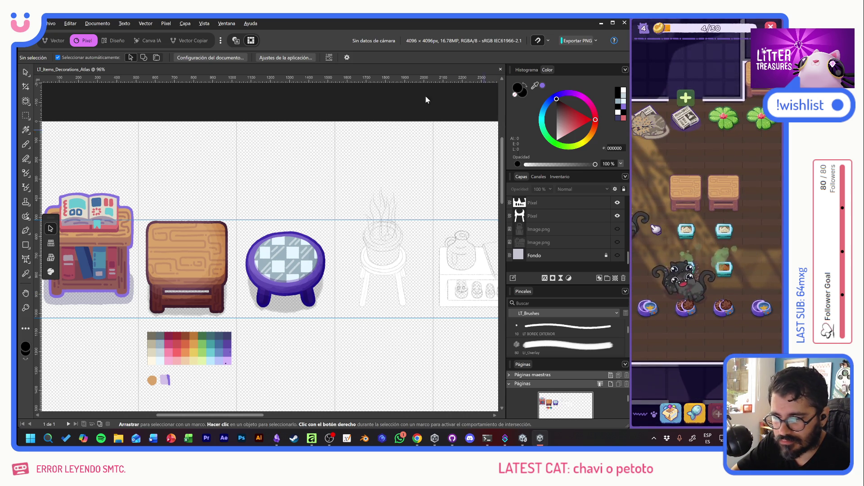
Select the stool's second Pixel layer and make the lavender Fondo background layer visible
{"action": "key", "text": "alt+shift"}
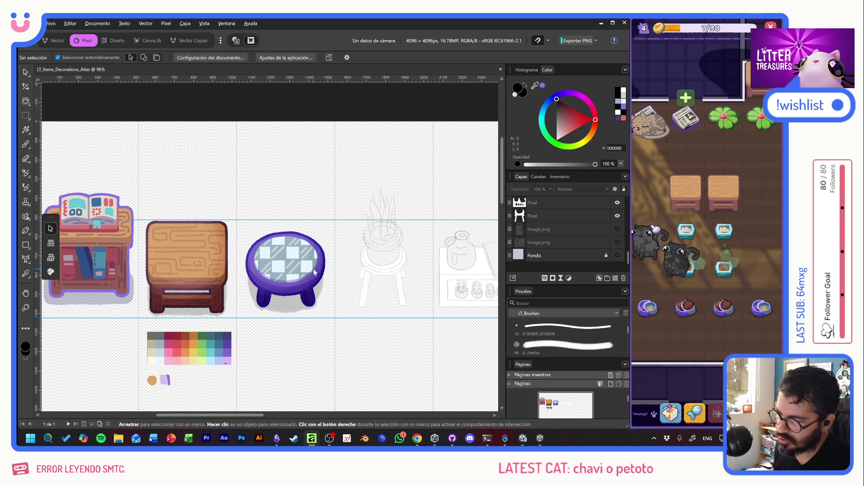
{"action": "scroll", "coordinate": [394, 287], "scroll_direction": "up", "scroll_amount": 1}
{"action": "scroll", "coordinate": [394, 287], "scroll_direction": "down", "scroll_amount": 1}
{"action": "scroll", "coordinate": [397, 285], "scroll_direction": "up", "scroll_amount": 3}
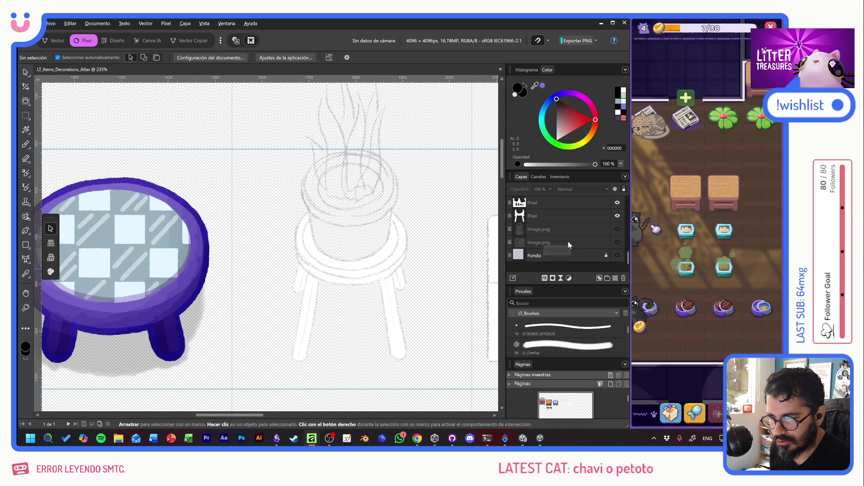
{"action": "left_click", "coordinate": [556, 215]}
{"action": "left_click", "coordinate": [617, 255]}
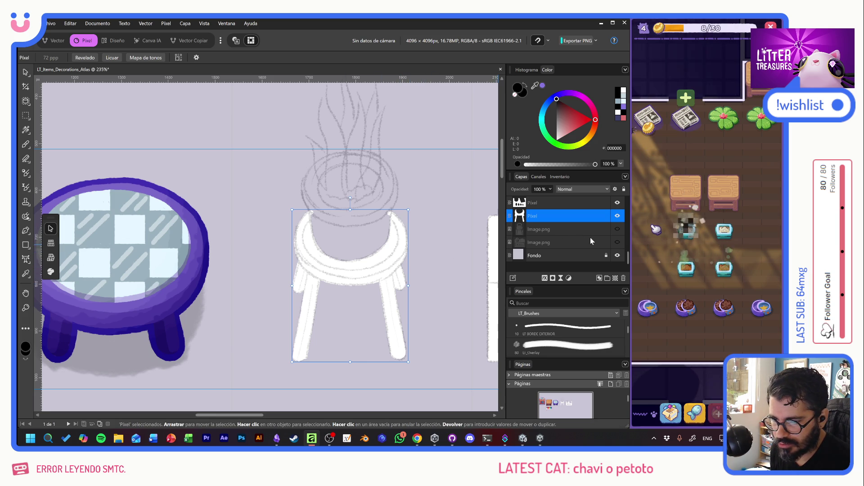
{"action": "key", "text": "ctrl+shift+n"}
Nest the new layer inside the stool's pixel layer and set its blend mode to Multiplicar
{"action": "left_click_drag", "start_coordinate": [541, 215], "coordinate": [539, 229]}
{"action": "left_click", "coordinate": [564, 190]}
{"action": "left_click", "coordinate": [570, 211]}
Pick the overlay brush and choose the light lavender palette swatch
{"action": "left_click", "coordinate": [566, 346]}
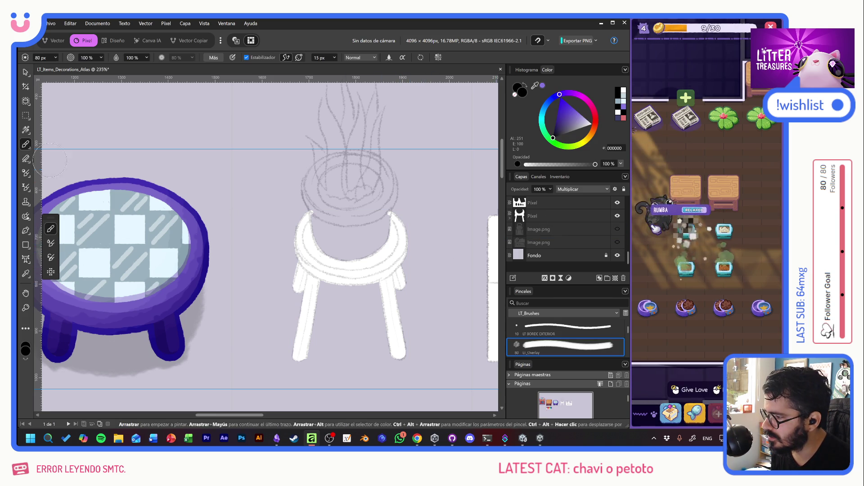
{"action": "left_click_drag", "start_coordinate": [68, 360], "coordinate": [230, 180]}
{"action": "left_click_drag", "start_coordinate": [184, 225], "coordinate": [247, 252]}
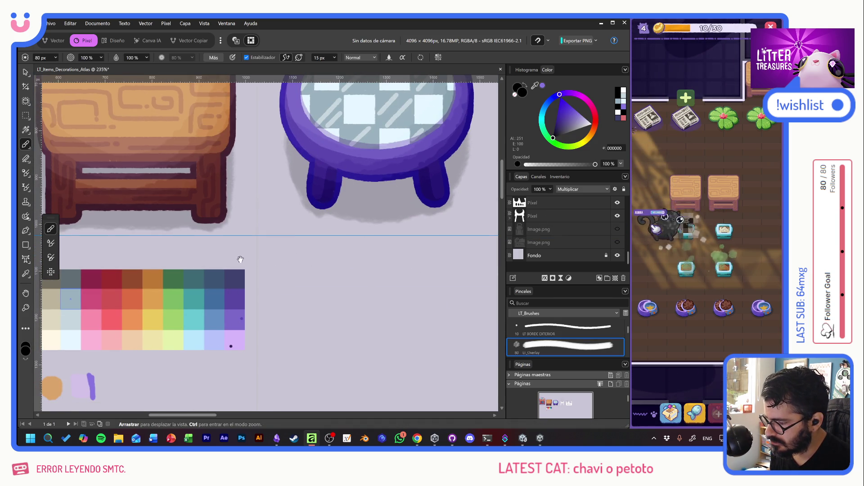
{"action": "left_click", "coordinate": [225, 340], "text": "alt"}
Switch to the 10 px LT NEW brush and shade the seat's left edge lavender
{"action": "left_click_drag", "start_coordinate": [422, 137], "coordinate": [195, 291]}
{"action": "mouse_move", "coordinate": [401, 265]}
{"action": "left_mouse_down"}
{"action": "mouse_move", "coordinate": [336, 243]}
{"action": "mouse_move", "coordinate": [342, 316]}
{"action": "left_mouse_up"}
{"action": "key", "text": "ctrl+z"}
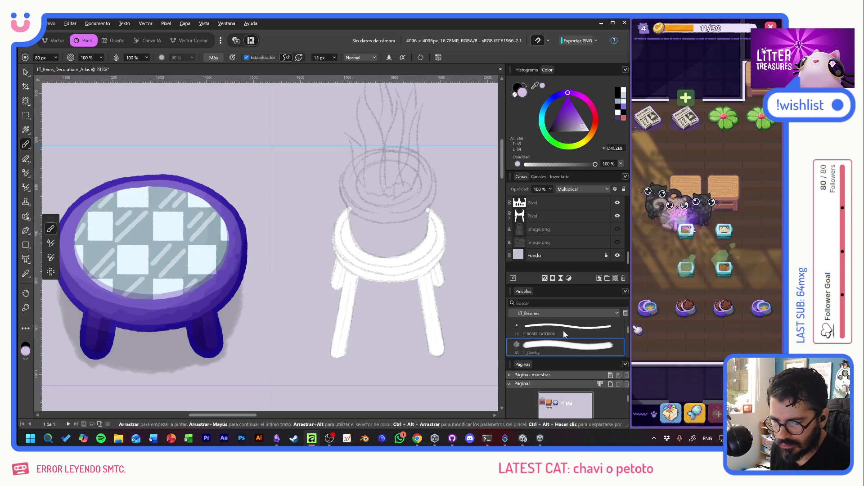
{"action": "scroll", "coordinate": [576, 339], "scroll_direction": "up", "scroll_amount": 2}
{"action": "left_click", "coordinate": [579, 332]}
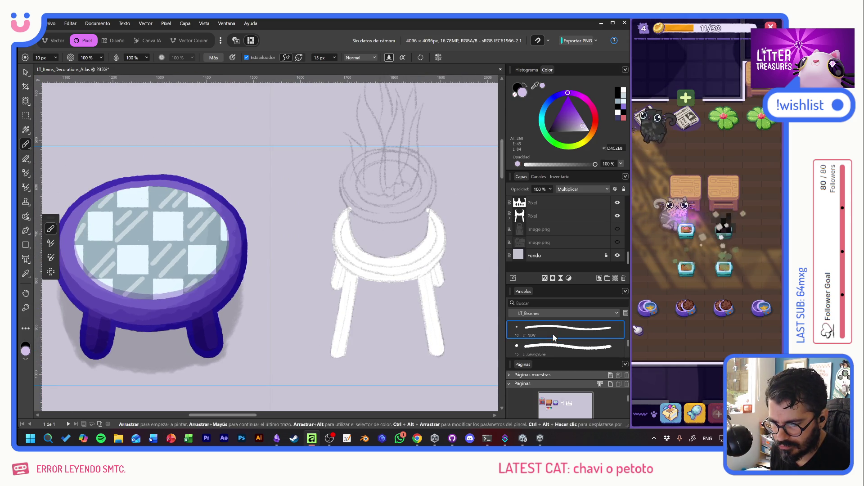
{"action": "mouse_move", "coordinate": [366, 270]}
{"action": "left_mouse_down"}
{"action": "mouse_move", "coordinate": [412, 265]}
{"action": "mouse_move", "coordinate": [318, 261]}
{"action": "left_mouse_up"}
{"action": "key", "text": "ctrl+z"}
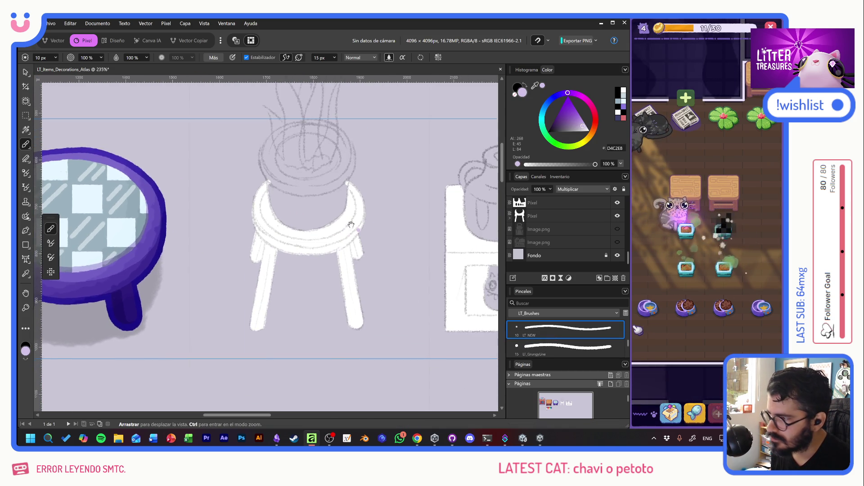
{"action": "scroll", "coordinate": [318, 261], "scroll_direction": "up", "scroll_amount": 1}
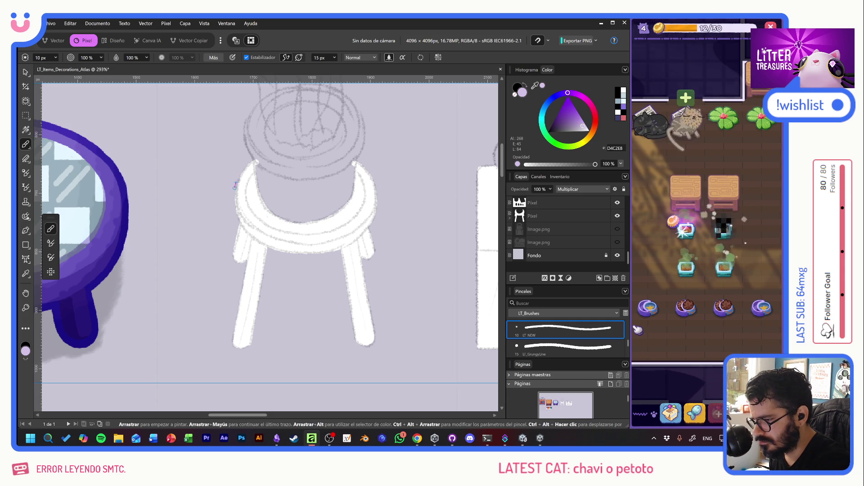
{"action": "mouse_move", "coordinate": [234, 184]}
{"action": "left_mouse_down"}
{"action": "mouse_move", "coordinate": [247, 228]}
{"action": "mouse_move", "coordinate": [268, 241]}
{"action": "mouse_move", "coordinate": [328, 248]}
{"action": "mouse_move", "coordinate": [360, 234]}
{"action": "left_mouse_up"}
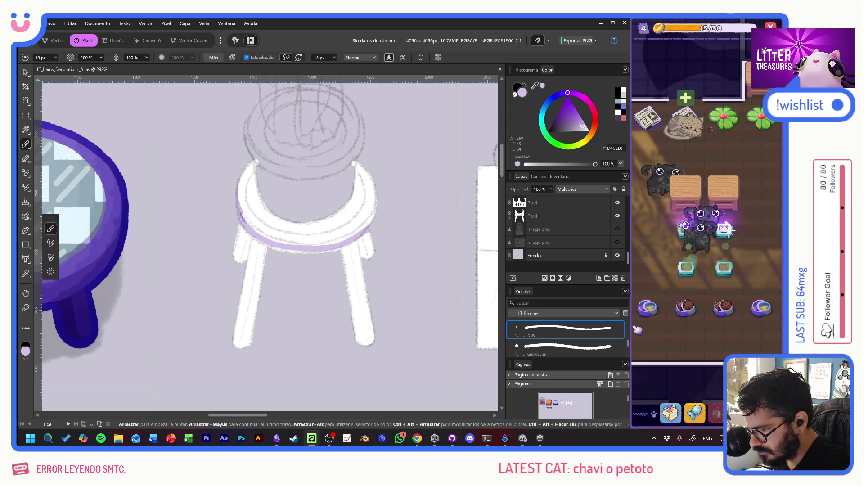
Paint lavender under the seat, disable Estabilizador, and shade both stool legs lavender
{"action": "left_click_drag", "start_coordinate": [257, 232], "coordinate": [298, 246]}
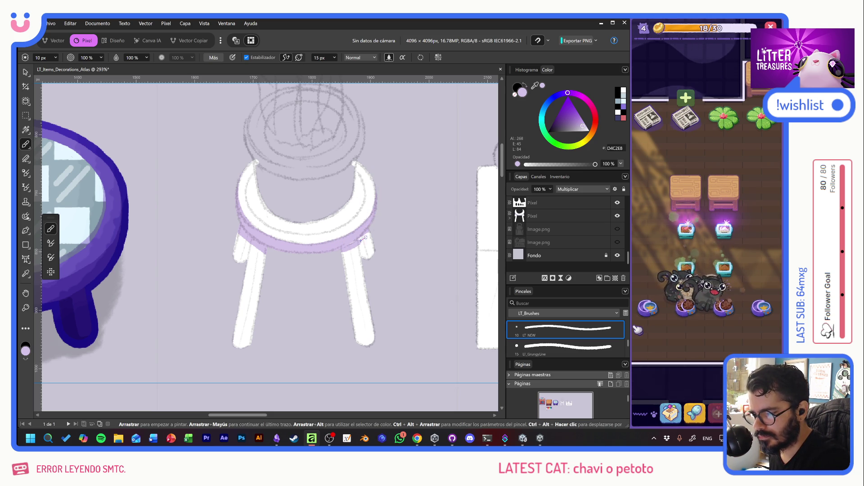
{"action": "left_click", "coordinate": [263, 58]}
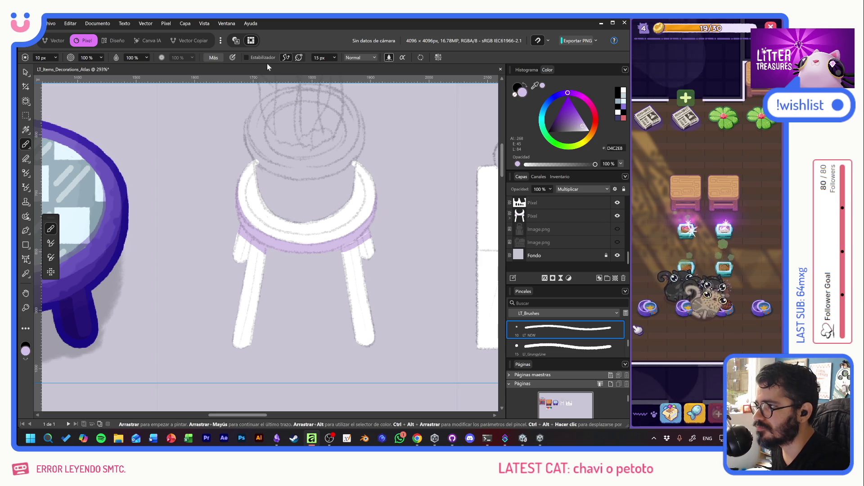
{"action": "mouse_move", "coordinate": [243, 331]}
{"action": "left_mouse_down"}
{"action": "mouse_move", "coordinate": [250, 243]}
{"action": "mouse_move", "coordinate": [261, 239]}
{"action": "left_mouse_up"}
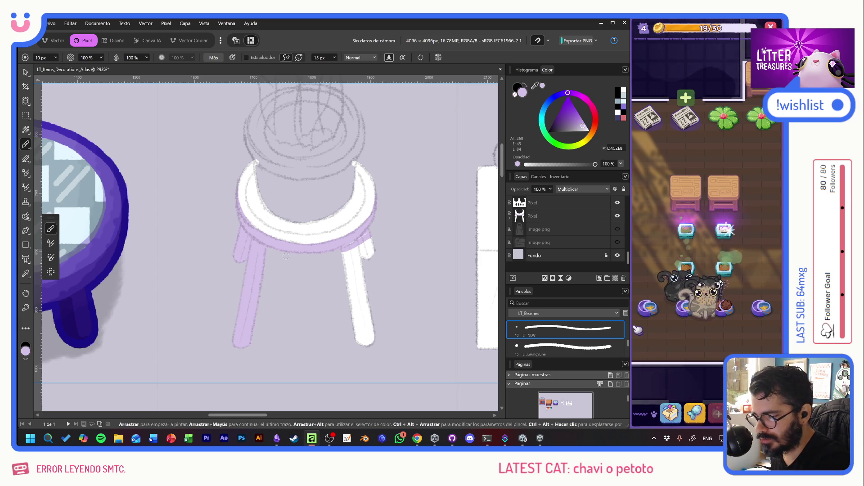
{"action": "mouse_move", "coordinate": [346, 244]}
{"action": "left_mouse_down"}
{"action": "mouse_move", "coordinate": [360, 272]}
{"action": "mouse_move", "coordinate": [344, 294]}
{"action": "mouse_move", "coordinate": [364, 322]}
{"action": "mouse_move", "coordinate": [362, 356]}
{"action": "left_mouse_up"}
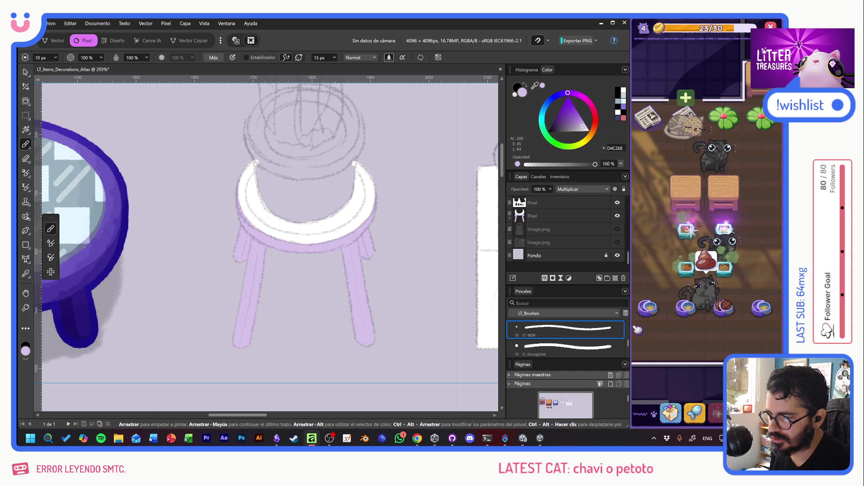
{"action": "left_click_drag", "start_coordinate": [358, 292], "coordinate": [377, 288]}
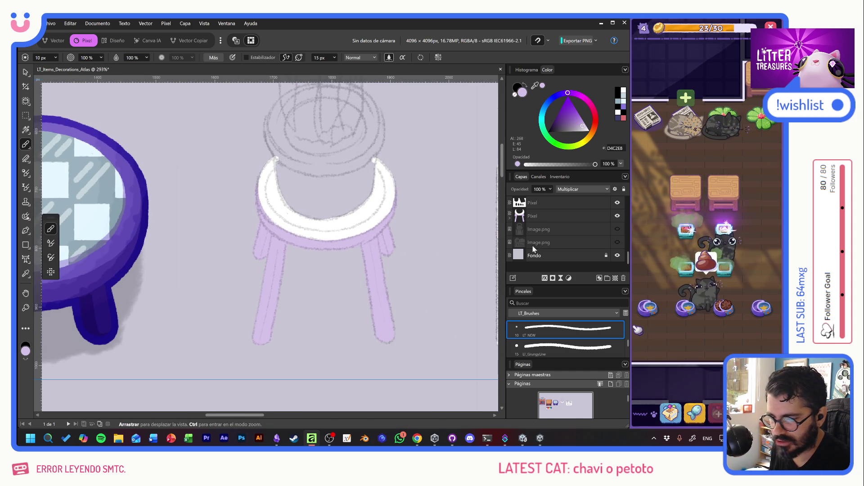
{"action": "left_click", "coordinate": [533, 217]}
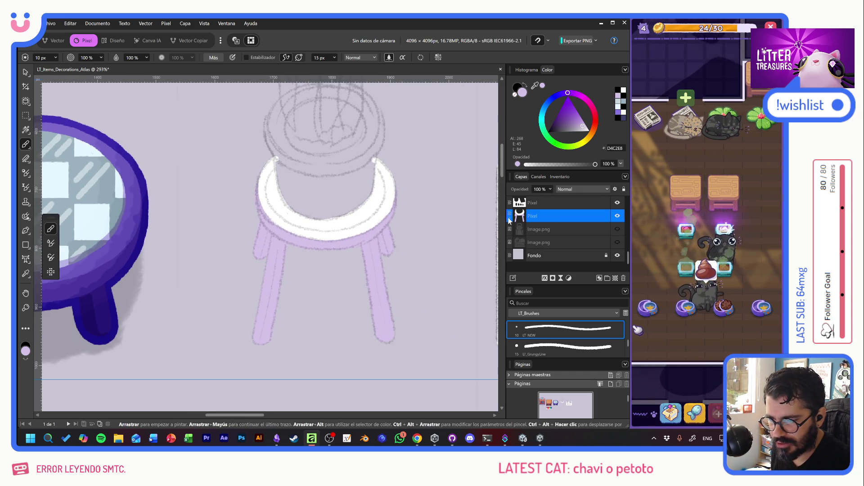
Add an empty child pixel layer inside the stool layer with blend mode Multiplicar
{"action": "left_click", "coordinate": [615, 275]}
{"action": "left_click", "coordinate": [611, 279]}
{"action": "left_click", "coordinate": [582, 189]}
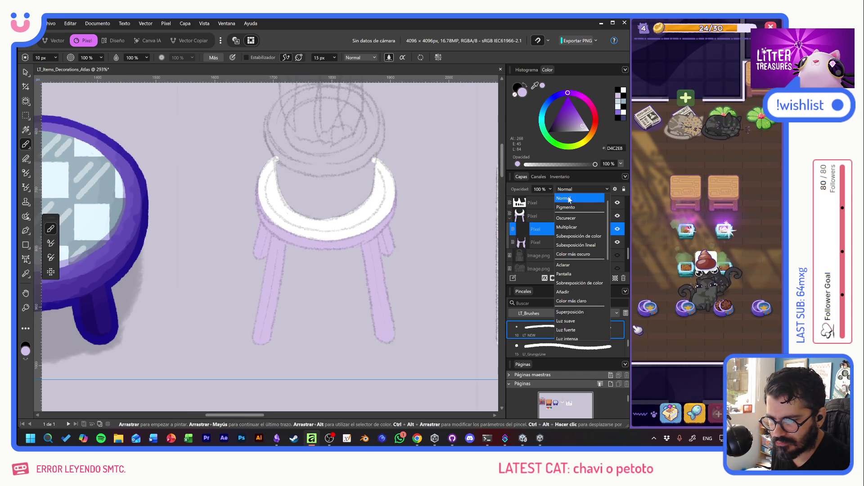
{"action": "left_click", "coordinate": [580, 228]}
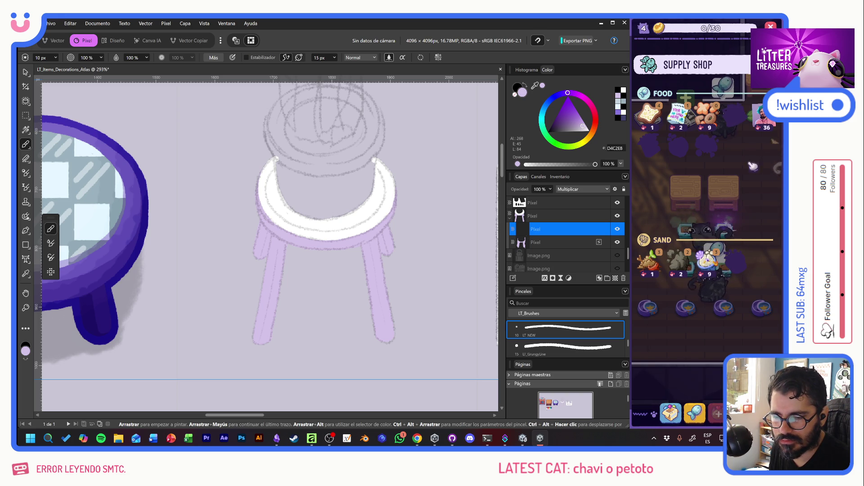
{"action": "left_click", "coordinate": [723, 309]}
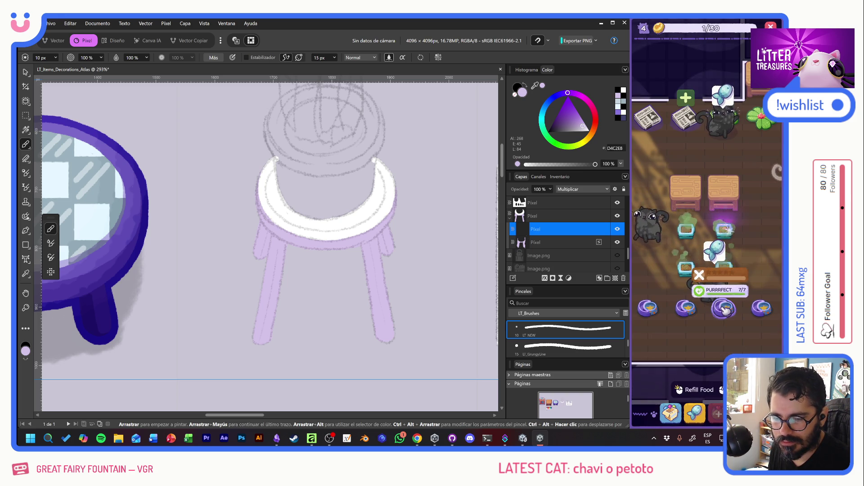
{"action": "left_click", "coordinate": [690, 239]}
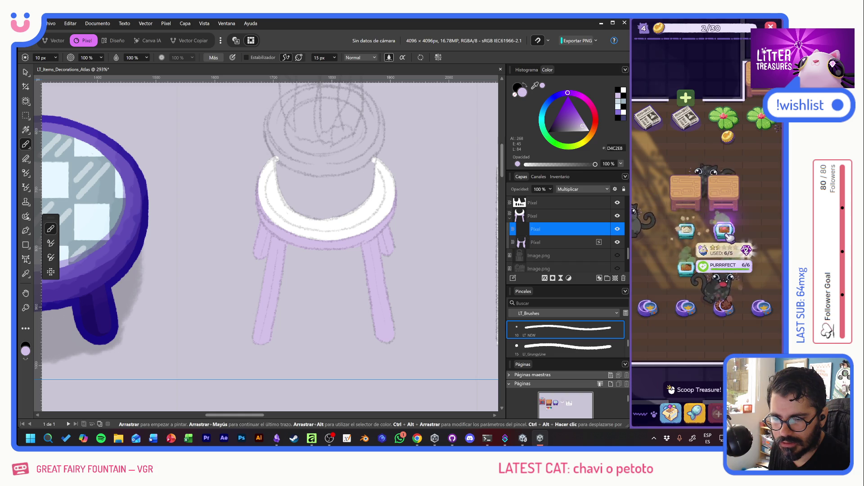
{"action": "left_click", "coordinate": [730, 238]}
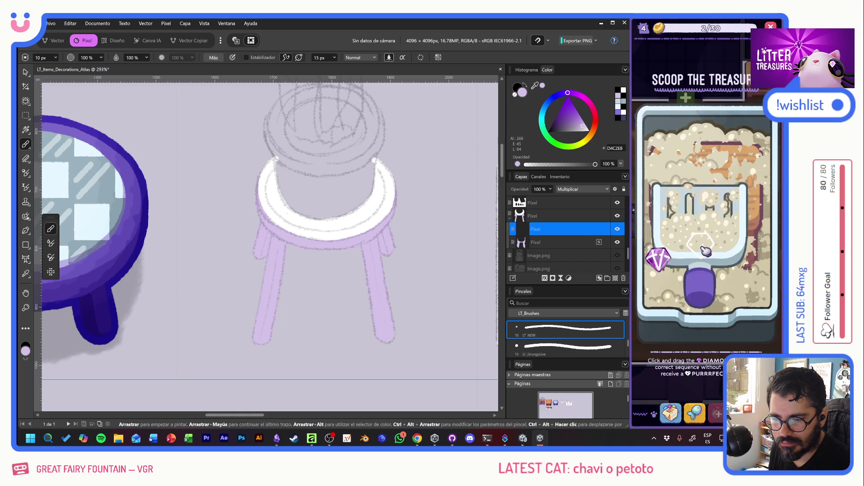
{"action": "left_click_drag", "start_coordinate": [658, 258], "coordinate": [741, 257]}
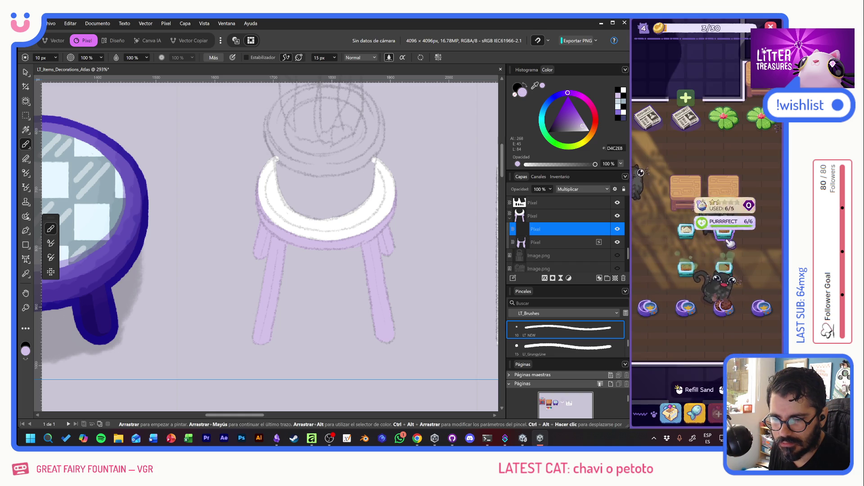
{"action": "left_click", "coordinate": [724, 232]}
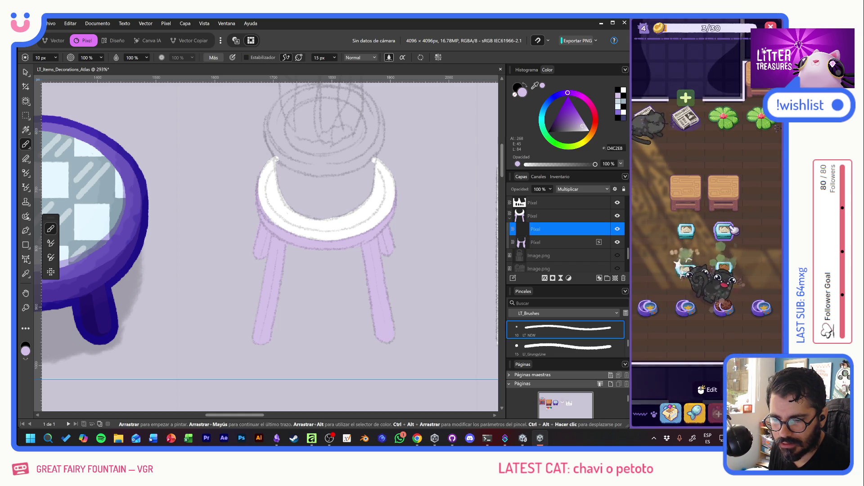
{"action": "mouse_move", "coordinate": [772, 318]}
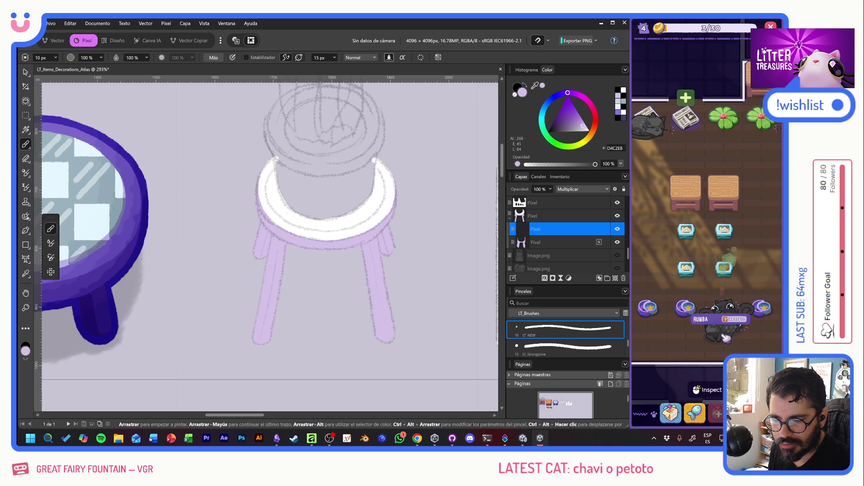
{"action": "left_click", "coordinate": [724, 315]}
{"action": "left_click", "coordinate": [682, 294]}
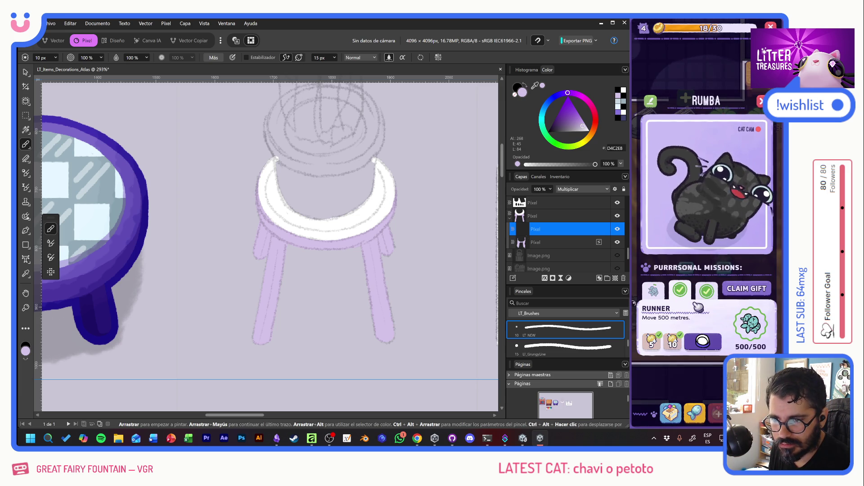
{"action": "left_click", "coordinate": [767, 142]}
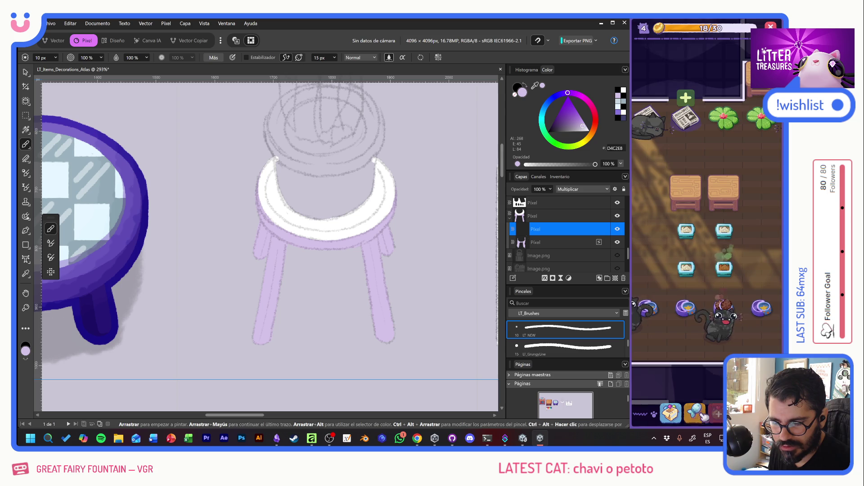
{"action": "left_click", "coordinate": [688, 243]}
{"action": "left_click", "coordinate": [704, 132]}
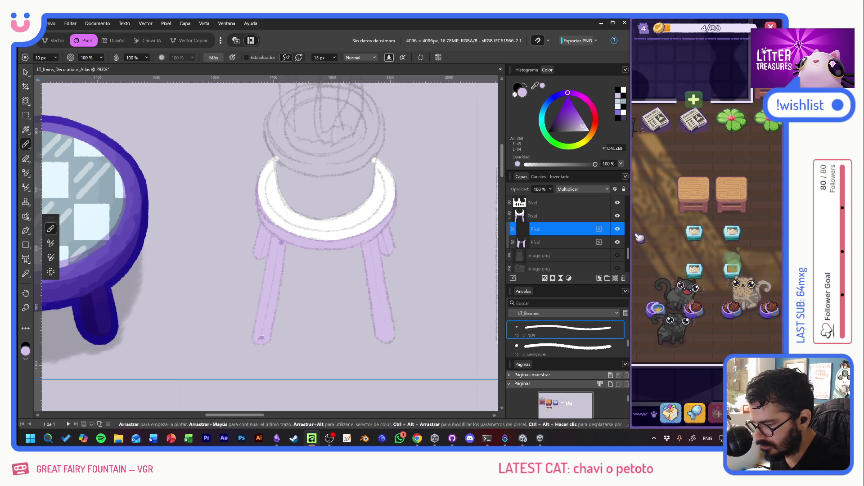
Paint darker lavender strokes down the left edges of the front, back-left and right legs
{"action": "left_click_drag", "start_coordinate": [280, 243], "coordinate": [260, 342]}
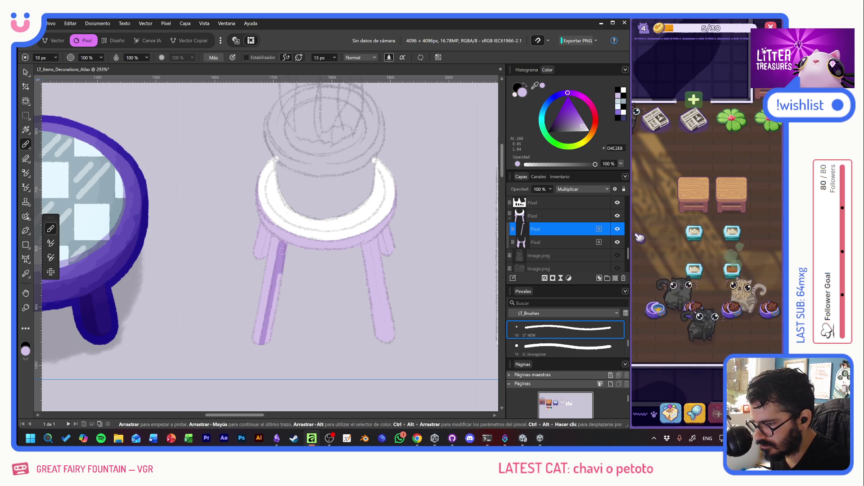
{"action": "left_click_drag", "start_coordinate": [285, 249], "coordinate": [266, 342]}
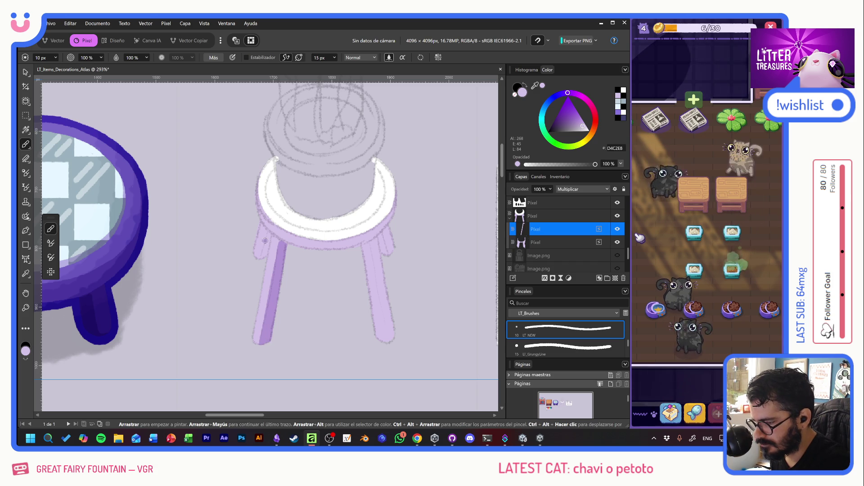
{"action": "left_click_drag", "start_coordinate": [258, 258], "coordinate": [261, 224]}
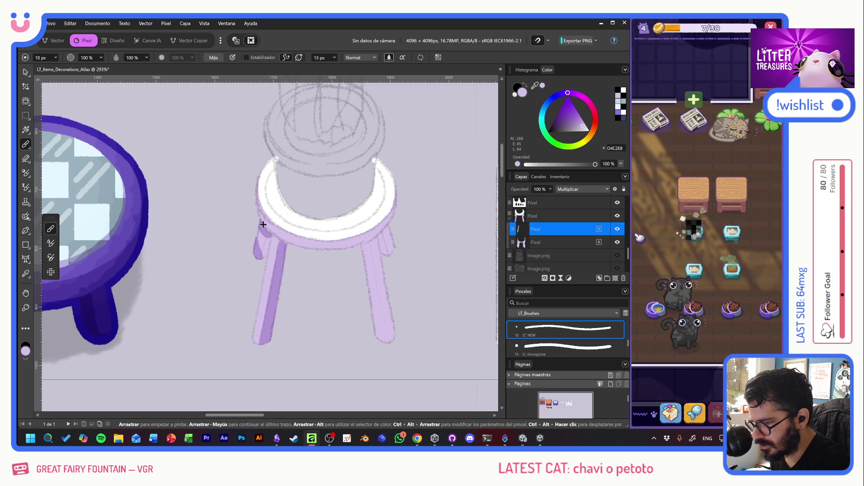
{"action": "mouse_move", "coordinate": [269, 239]}
{"action": "left_mouse_down"}
{"action": "mouse_move", "coordinate": [263, 258]}
{"action": "mouse_move", "coordinate": [180, 243]}
{"action": "left_mouse_up"}
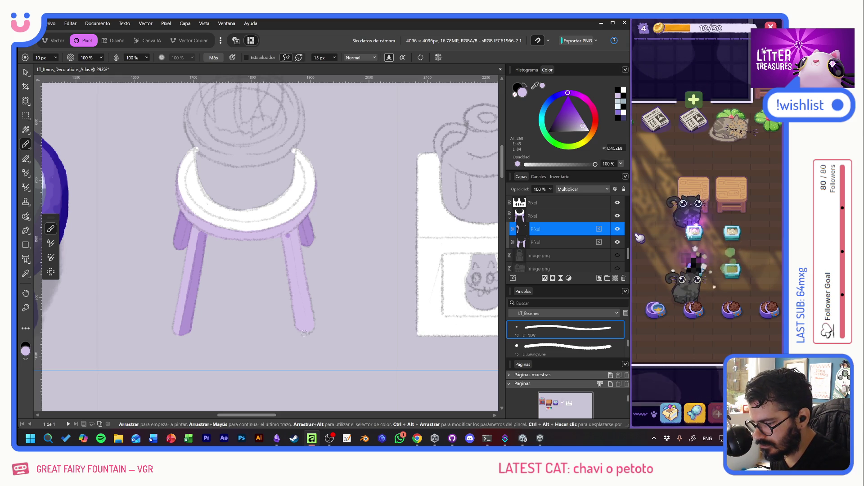
{"action": "mouse_move", "coordinate": [288, 235]}
{"action": "left_mouse_down"}
{"action": "mouse_move", "coordinate": [303, 331]}
{"action": "mouse_move", "coordinate": [287, 251]}
{"action": "left_mouse_up"}
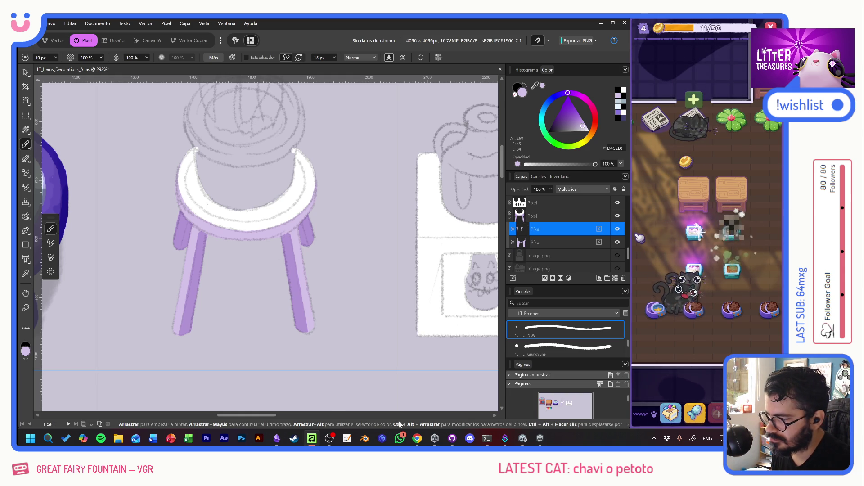
{"action": "left_click_drag", "start_coordinate": [272, 263], "coordinate": [358, 304]}
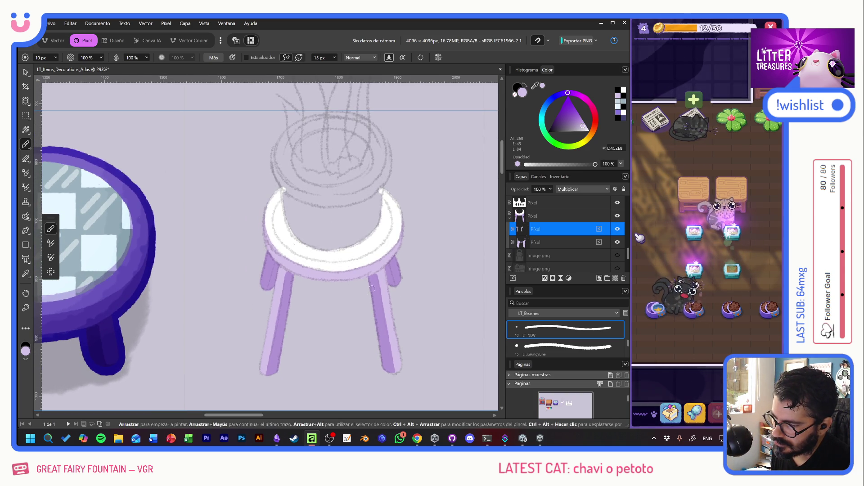
Add a new layer set to Multiplicar with orange-brown DAA46B as the colour
{"action": "left_click", "coordinate": [616, 278]}
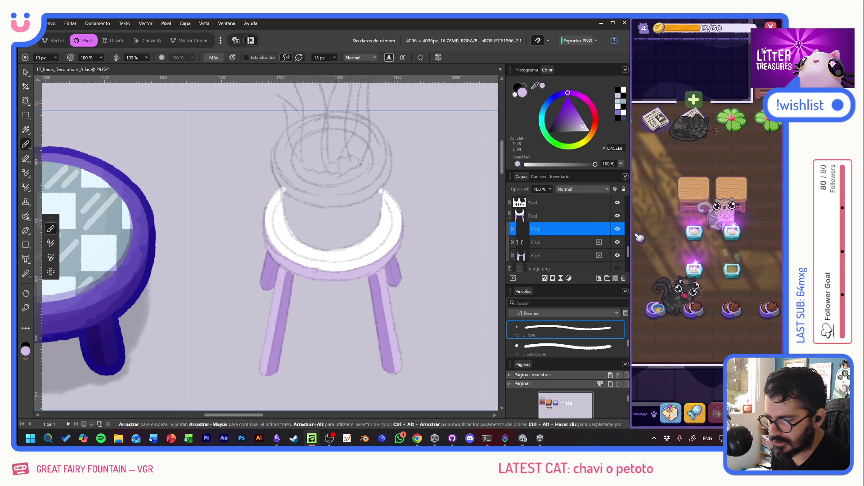
{"action": "left_click_drag", "start_coordinate": [237, 295], "coordinate": [347, 165]}
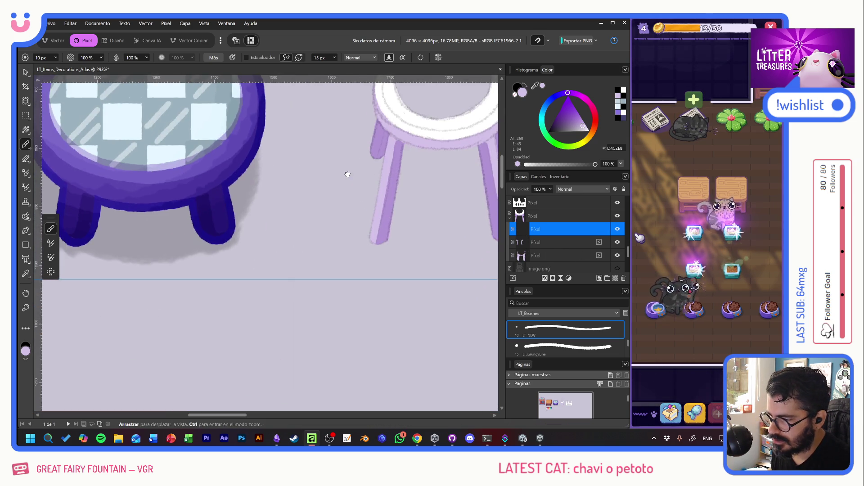
{"action": "mouse_move", "coordinate": [247, 231]}
{"action": "left_mouse_down"}
{"action": "mouse_move", "coordinate": [385, 179]}
{"action": "mouse_move", "coordinate": [462, 219]}
{"action": "left_mouse_up"}
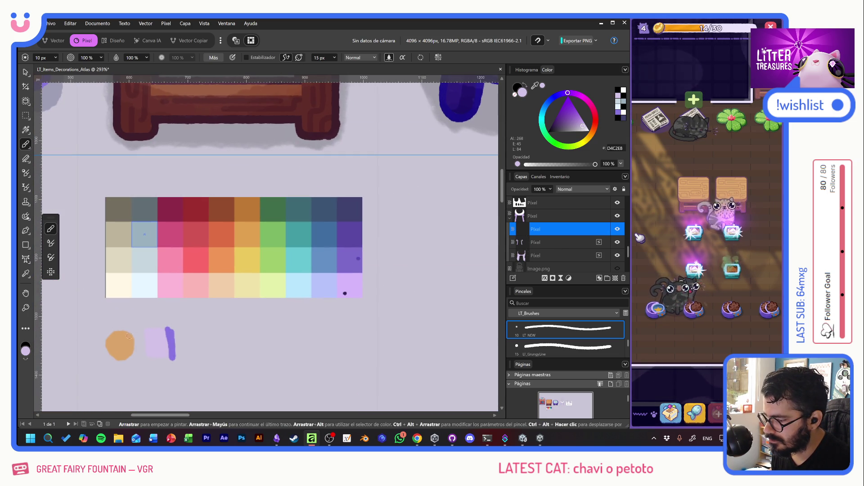
{"action": "left_click_drag", "start_coordinate": [451, 153], "coordinate": [69, 341]}
{"action": "left_click_drag", "start_coordinate": [434, 292], "coordinate": [253, 286]}
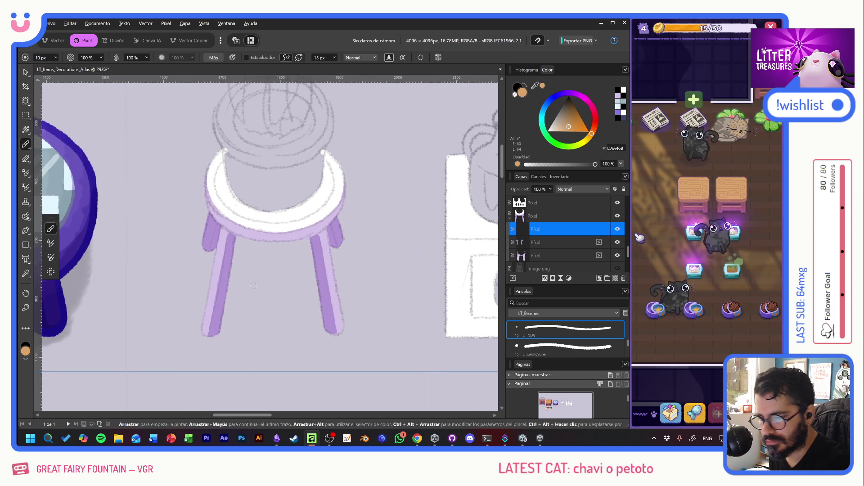
{"action": "left_click", "coordinate": [575, 189]}
{"action": "left_click", "coordinate": [566, 227]}
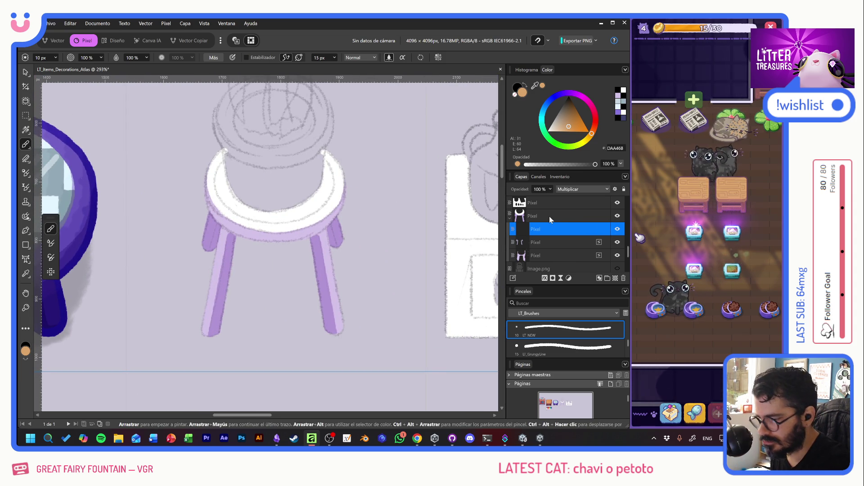
Paint the stool's left and right legs in the brown wood colour
{"action": "mouse_move", "coordinate": [206, 316]}
{"action": "left_mouse_down"}
{"action": "mouse_move", "coordinate": [216, 330]}
{"action": "mouse_move", "coordinate": [224, 254]}
{"action": "mouse_move", "coordinate": [209, 228]}
{"action": "mouse_move", "coordinate": [238, 239]}
{"action": "left_mouse_up"}
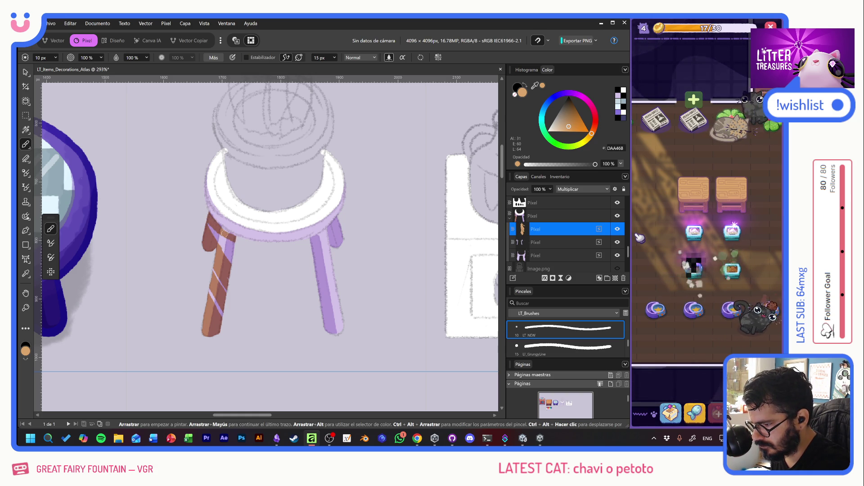
{"action": "left_click_drag", "start_coordinate": [203, 218], "coordinate": [236, 261]}
{"action": "left_click_drag", "start_coordinate": [215, 292], "coordinate": [227, 279]}
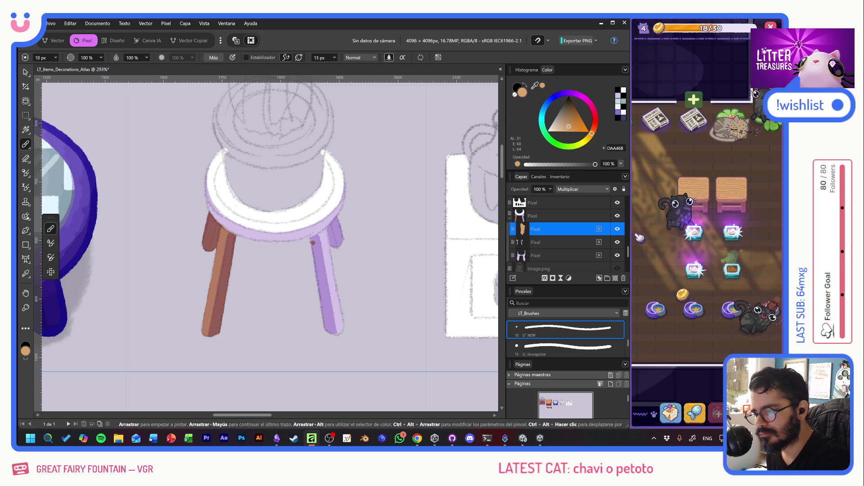
{"action": "left_click_drag", "start_coordinate": [313, 240], "coordinate": [335, 223]}
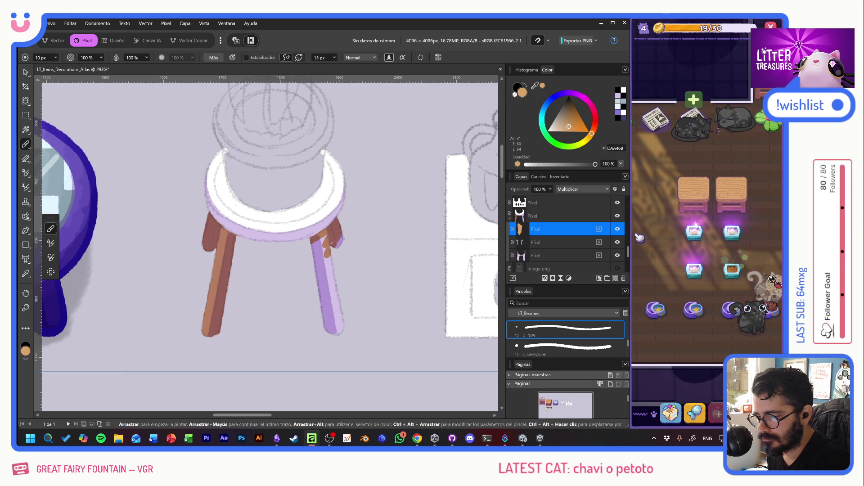
{"action": "mouse_move", "coordinate": [315, 249]}
{"action": "left_mouse_down"}
{"action": "mouse_move", "coordinate": [321, 292]}
{"action": "mouse_move", "coordinate": [333, 259]}
{"action": "left_mouse_up"}
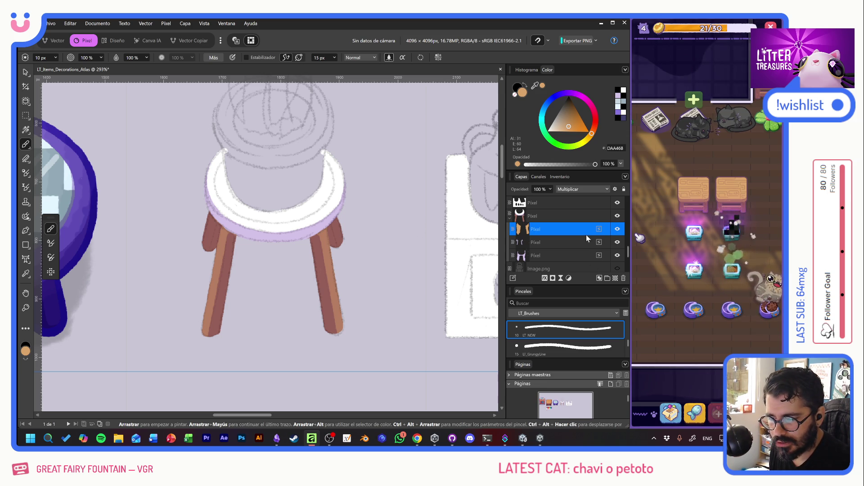
{"action": "left_click", "coordinate": [615, 279]}
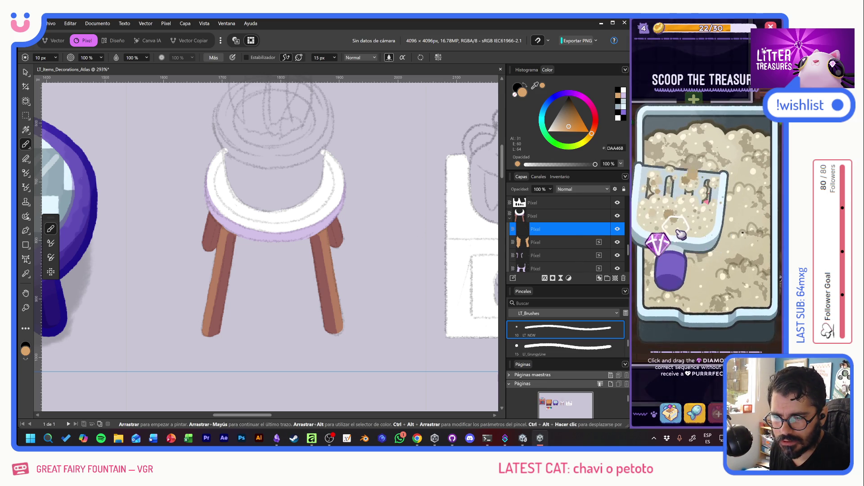
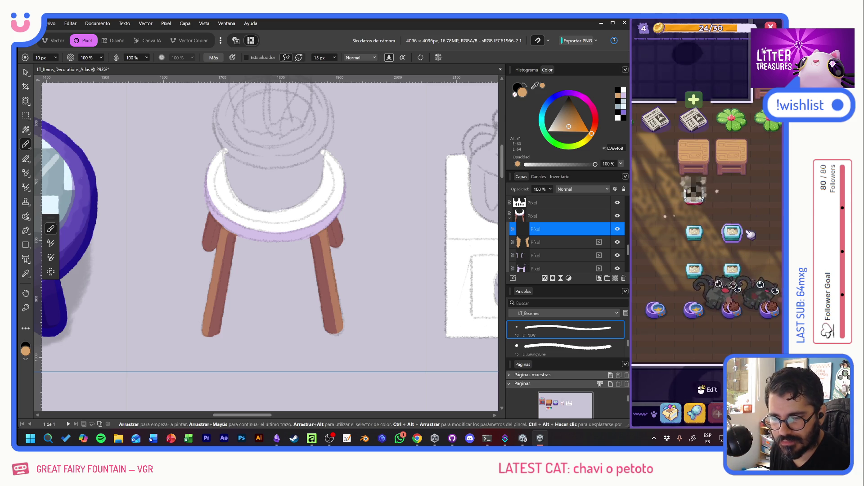
Take a quick look at the Supply Shop, then close it
{"action": "mouse_move", "coordinate": [695, 318]}
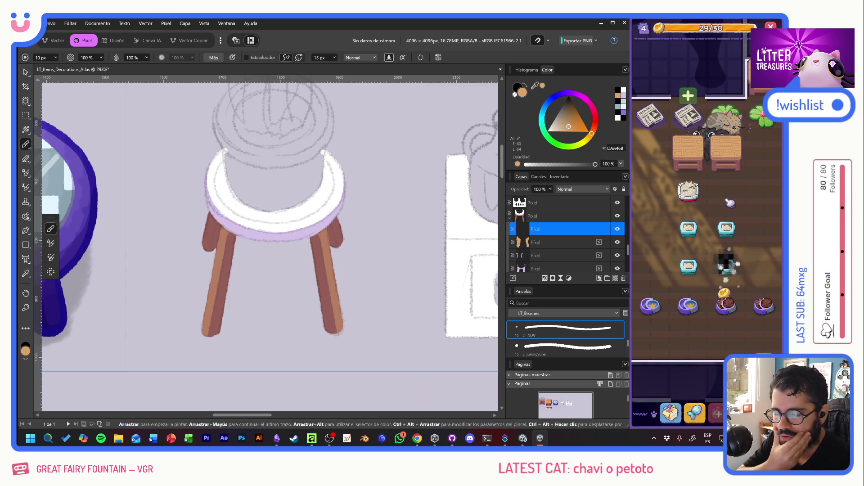
{"action": "mouse_move", "coordinate": [736, 301]}
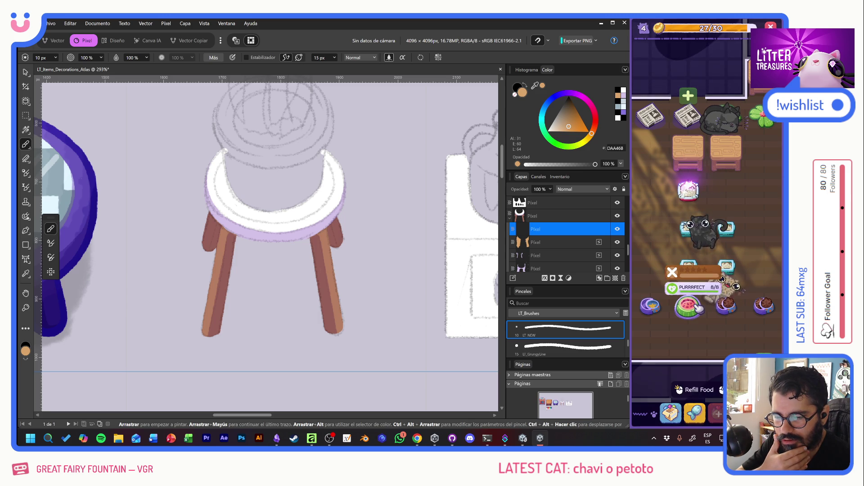
{"action": "left_click", "coordinate": [671, 413]}
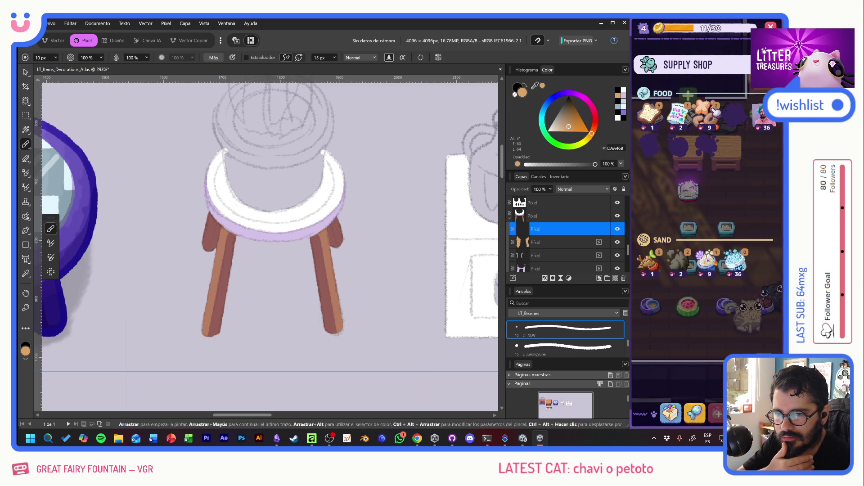
{"action": "left_click", "coordinate": [671, 413]}
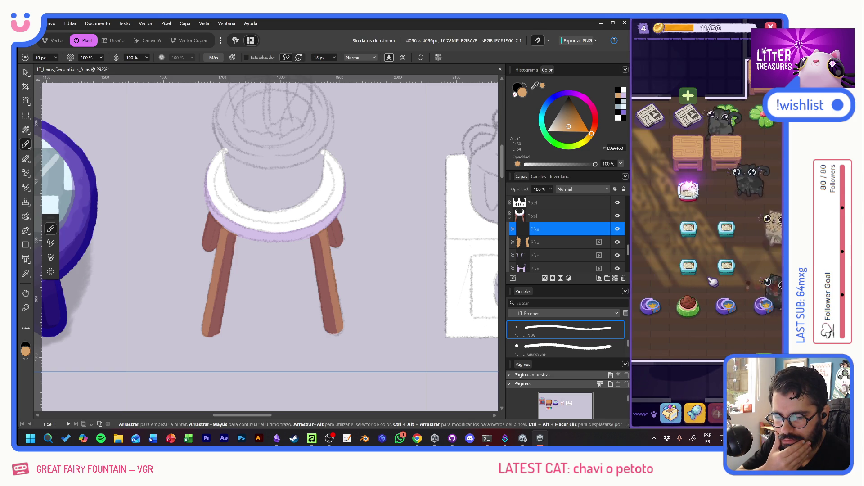
Play the litter box minigame, scoop out the buried treasure and collect the reward
{"action": "left_click", "coordinate": [688, 192]}
{"action": "mouse_move", "coordinate": [691, 194]}
{"action": "left_mouse_down"}
{"action": "mouse_move", "coordinate": [669, 259]}
{"action": "mouse_move", "coordinate": [732, 243]}
{"action": "left_mouse_up"}
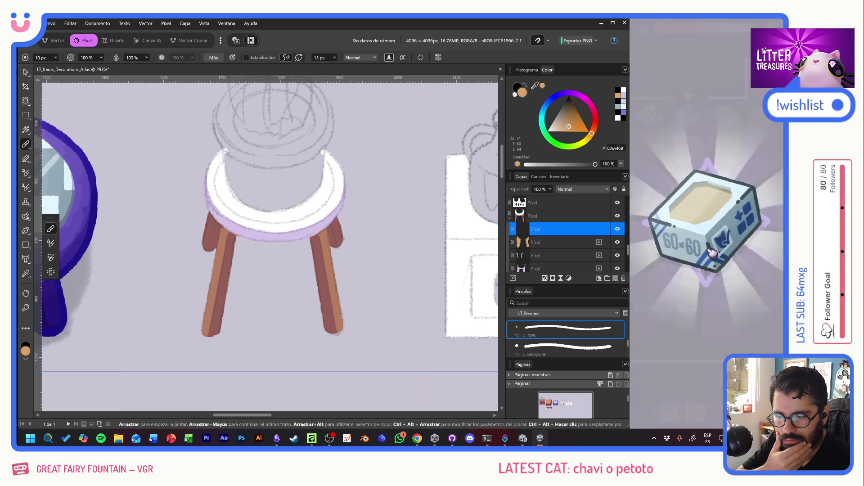
{"action": "left_click", "coordinate": [730, 318]}
Refill the food bowl and check the ratings of the green bowl and another bowl
{"action": "left_click", "coordinate": [749, 273]}
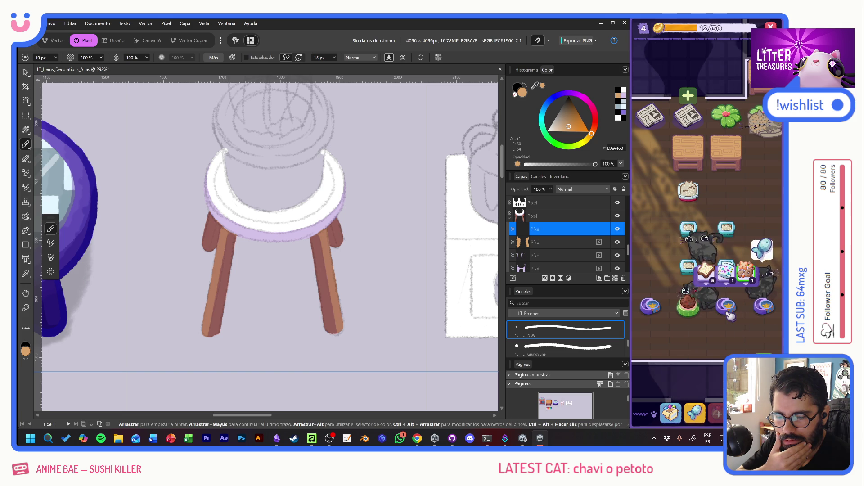
{"action": "left_click", "coordinate": [689, 315]}
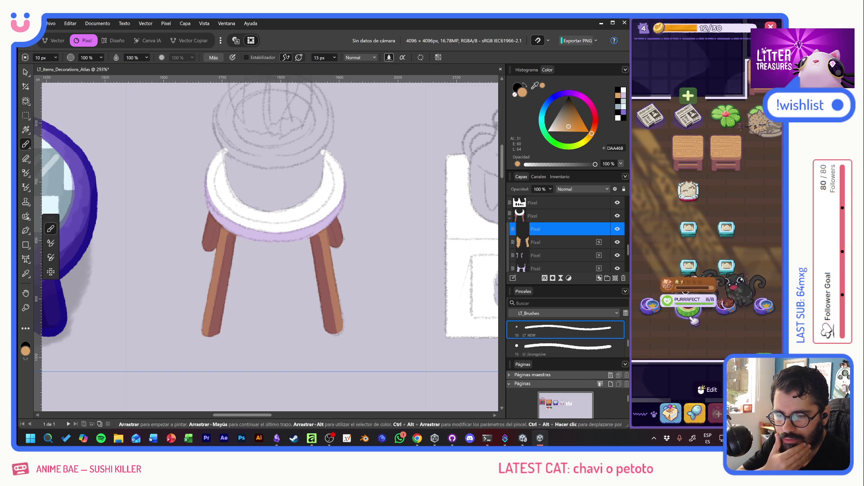
{"action": "left_click", "coordinate": [731, 199]}
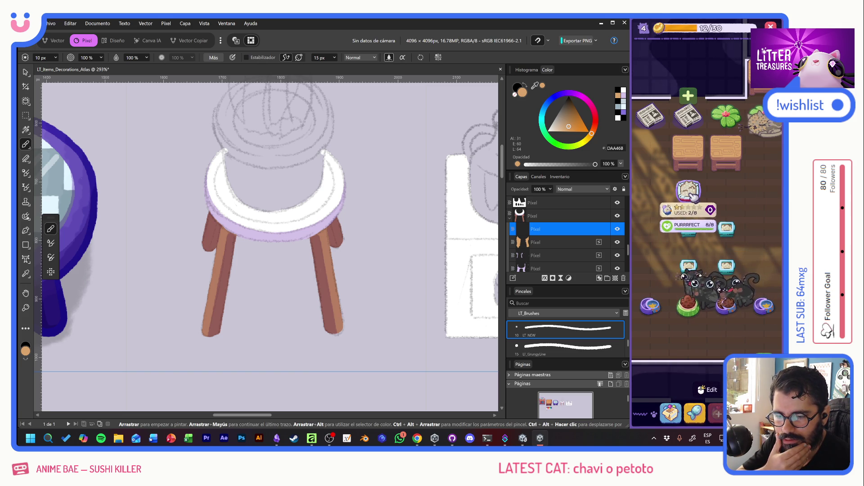
{"action": "left_click", "coordinate": [733, 198]}
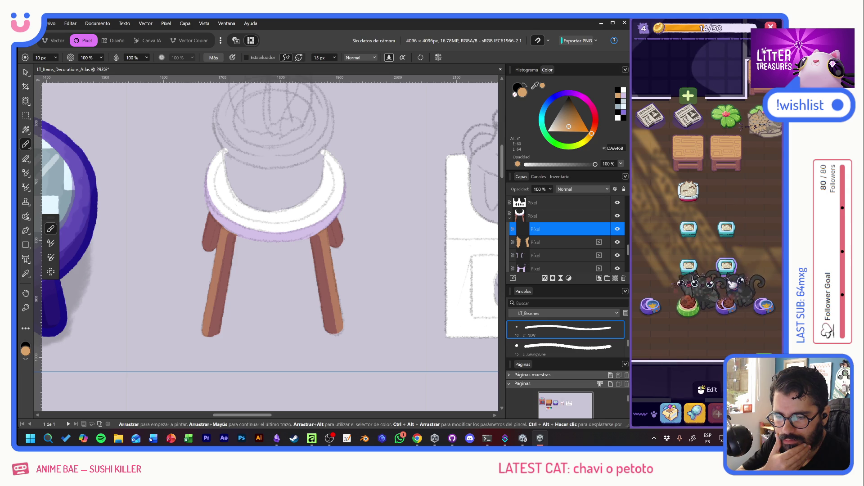
Place the Moon Bowl, Yellow Jello and Plantpot decorations from the inventory in the room
{"action": "left_click", "coordinate": [671, 413]}
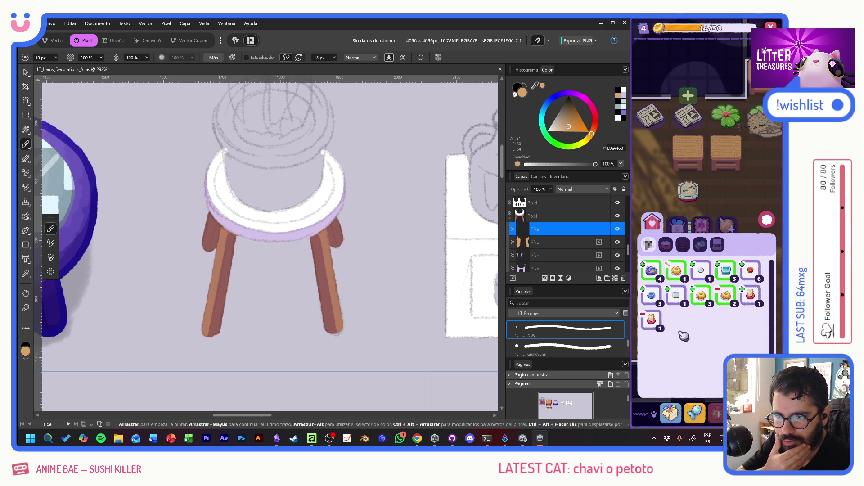
{"action": "left_click", "coordinate": [652, 270]}
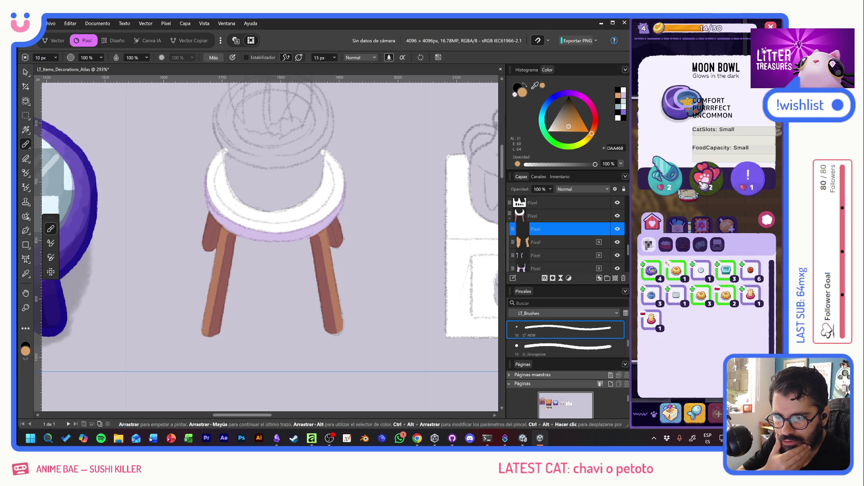
{"action": "left_click", "coordinate": [714, 176]}
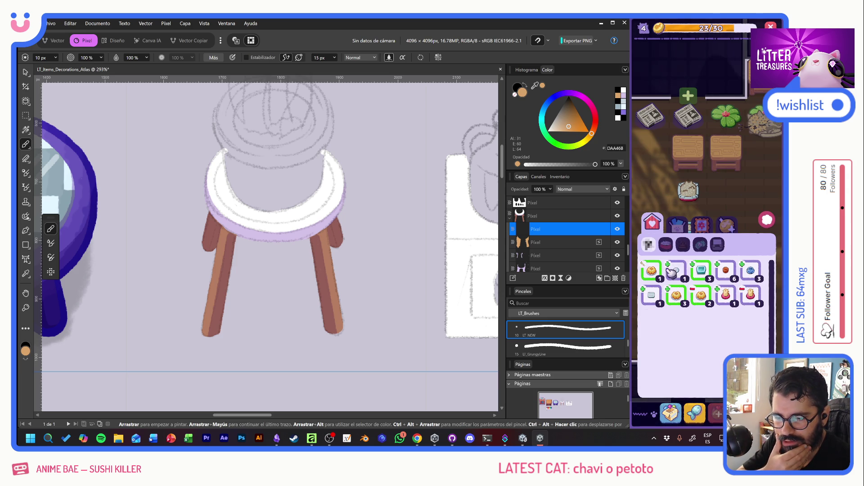
{"action": "left_click", "coordinate": [652, 271]}
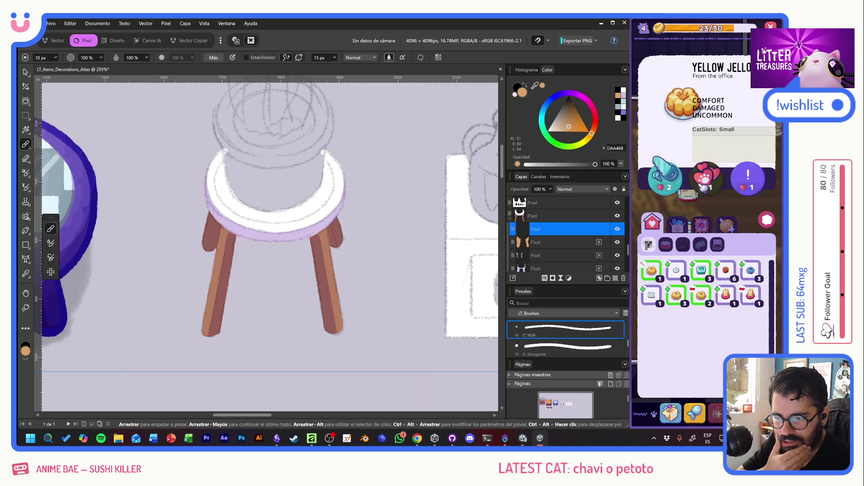
{"action": "left_click", "coordinate": [710, 187]}
{"action": "left_click", "coordinate": [676, 295]}
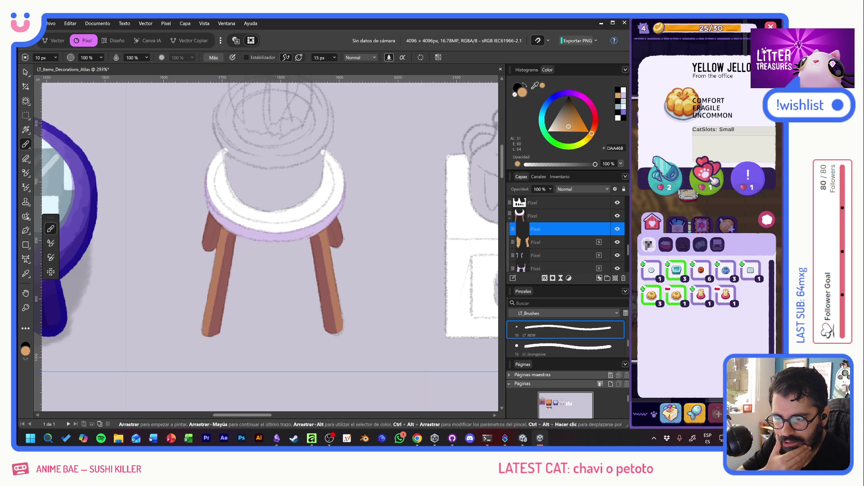
{"action": "left_click", "coordinate": [710, 185]}
{"action": "left_click", "coordinate": [701, 271]}
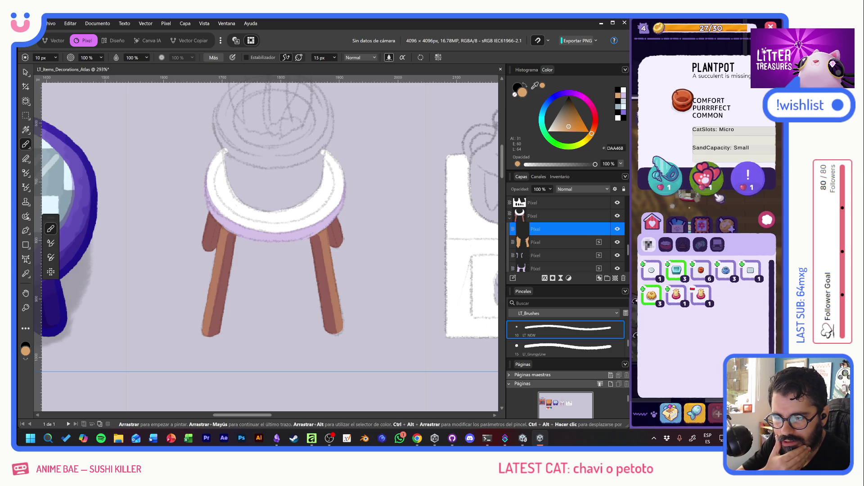
{"action": "left_click", "coordinate": [711, 182]}
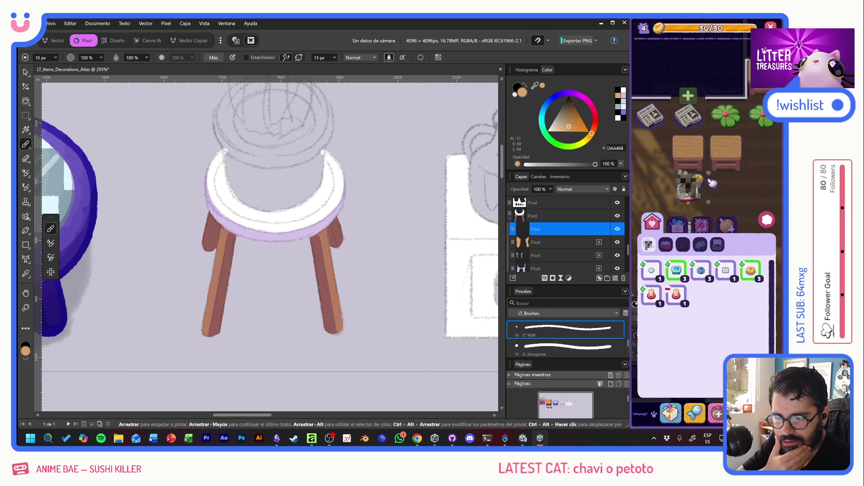
{"action": "left_click", "coordinate": [706, 275]}
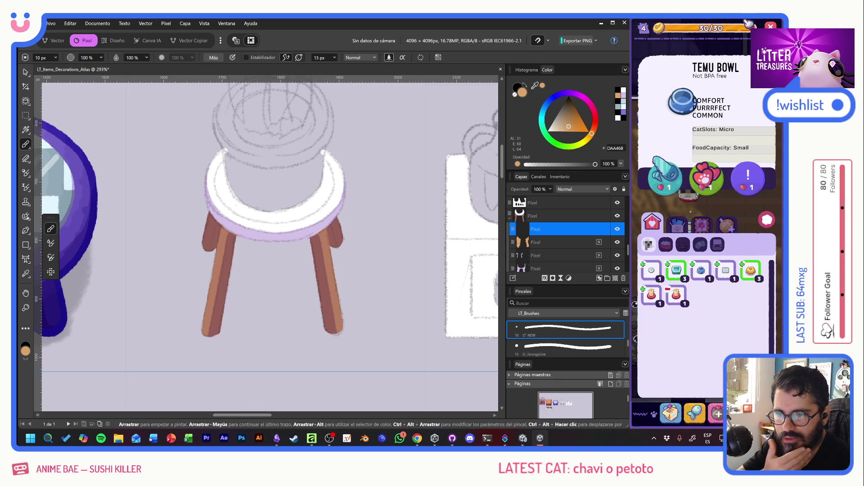
{"action": "left_click", "coordinate": [738, 335]}
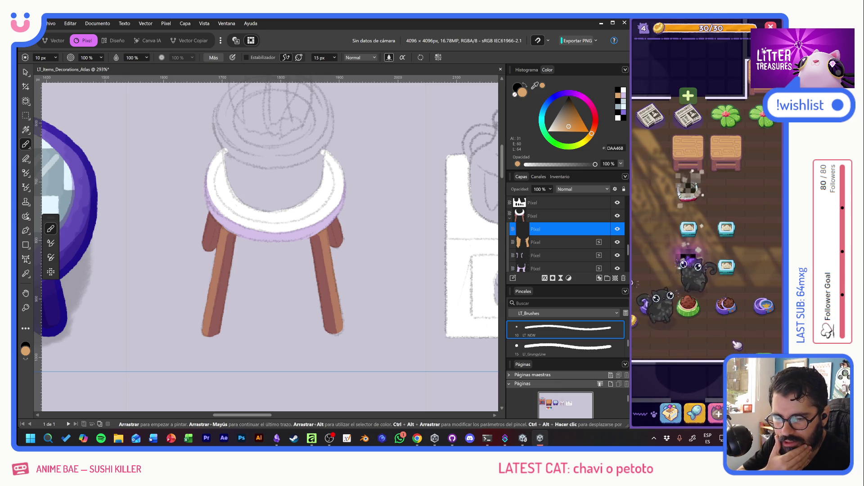
Buy sand from the Supply Shop
{"action": "left_click", "coordinate": [670, 413]}
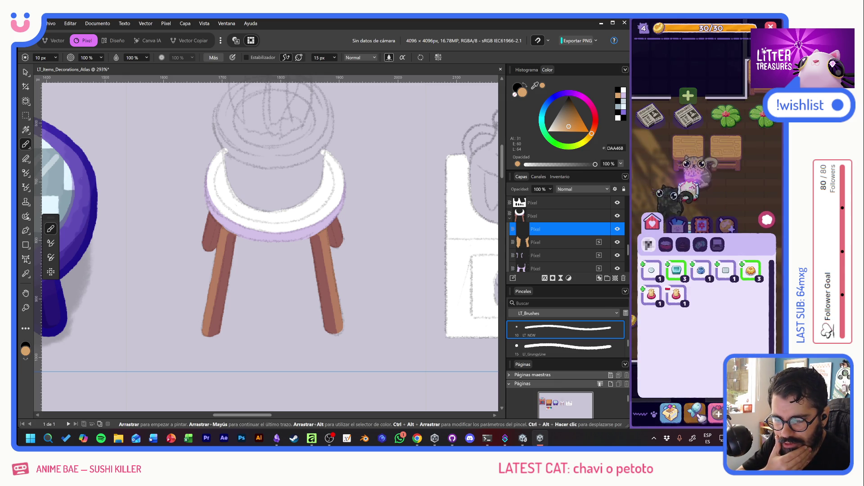
{"action": "left_click", "coordinate": [696, 413]}
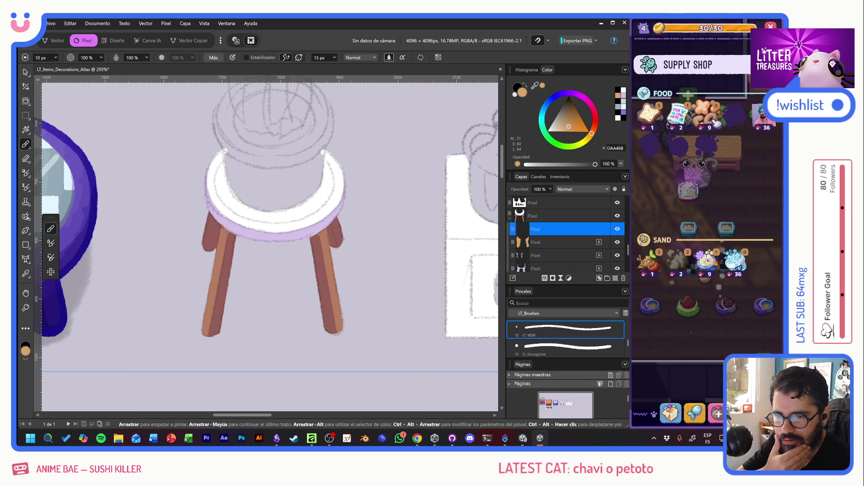
{"action": "left_click", "coordinate": [707, 264]}
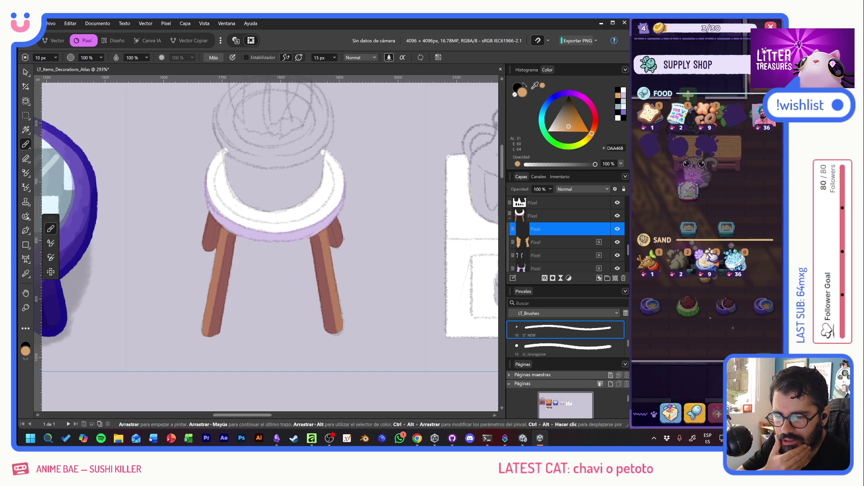
{"action": "left_click", "coordinate": [764, 307]}
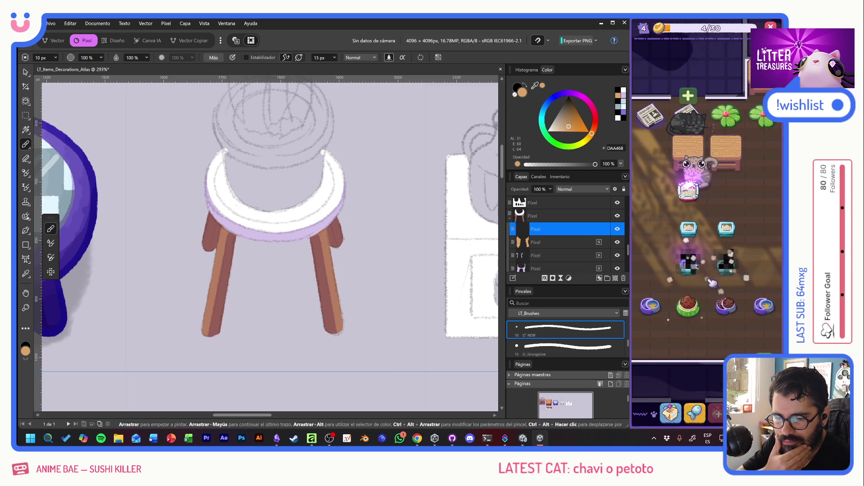
{"action": "mouse_move", "coordinate": [778, 278]}
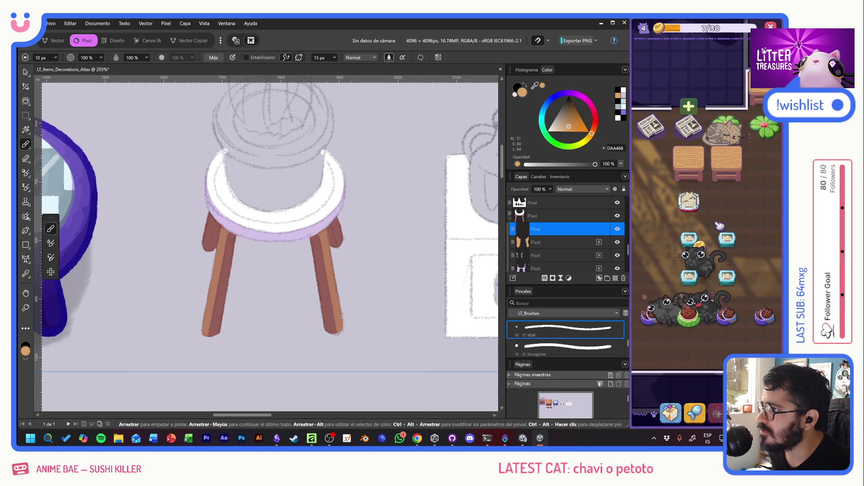
{"action": "mouse_move", "coordinate": [695, 212]}
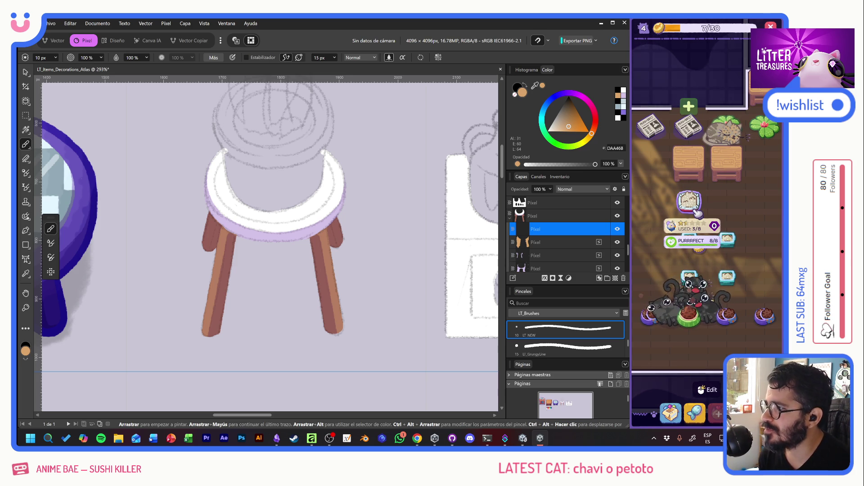
{"action": "mouse_move", "coordinate": [703, 246]}
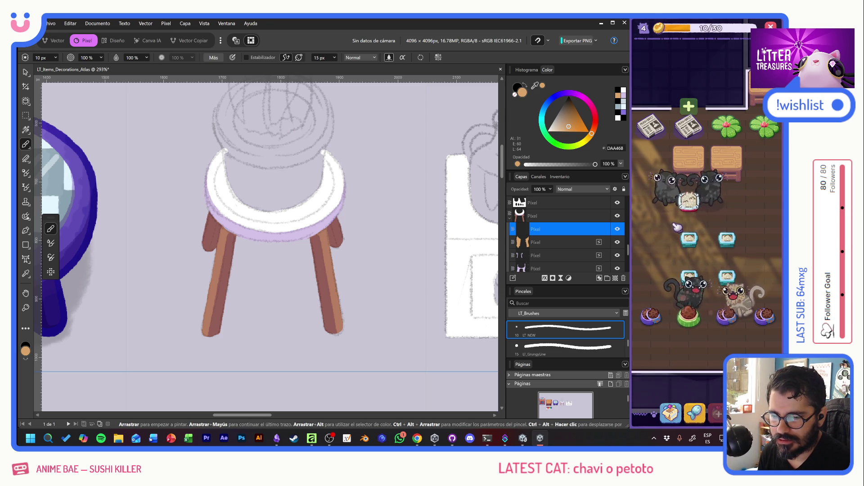
{"action": "left_click_drag", "start_coordinate": [731, 227], "coordinate": [689, 221]}
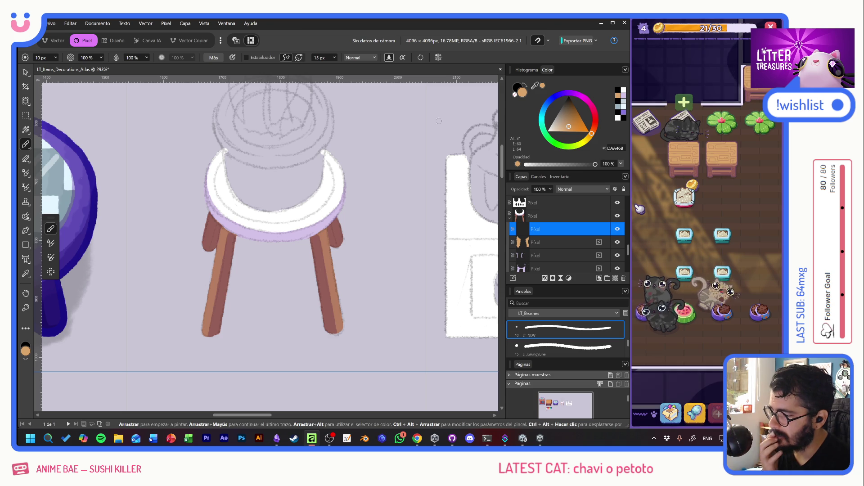
{"action": "left_click_drag", "start_coordinate": [337, 181], "coordinate": [368, 224]}
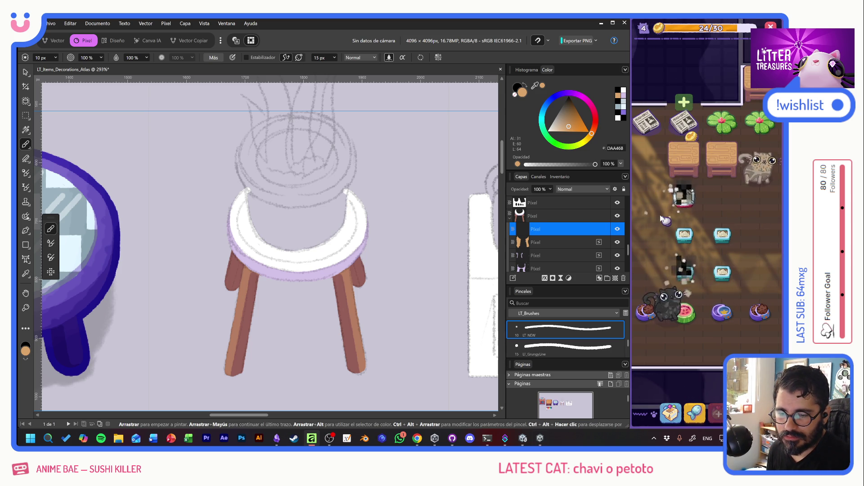
{"action": "left_click", "coordinate": [711, 282]}
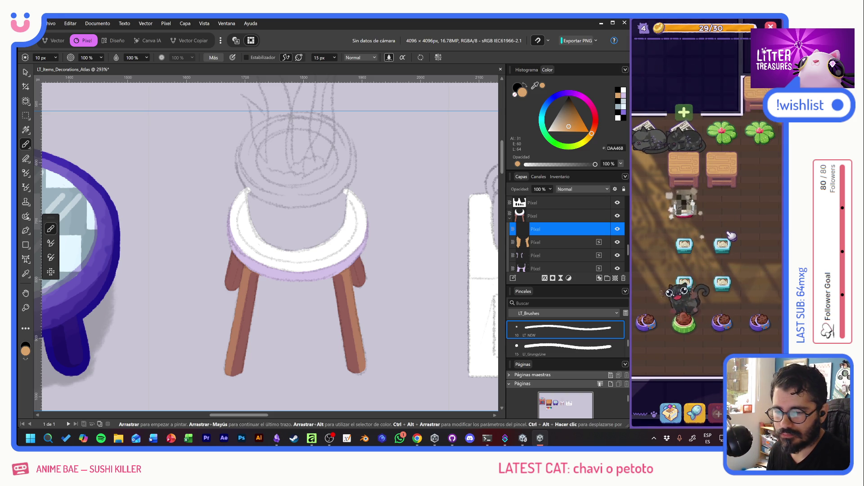
{"action": "left_click", "coordinate": [435, 31]}
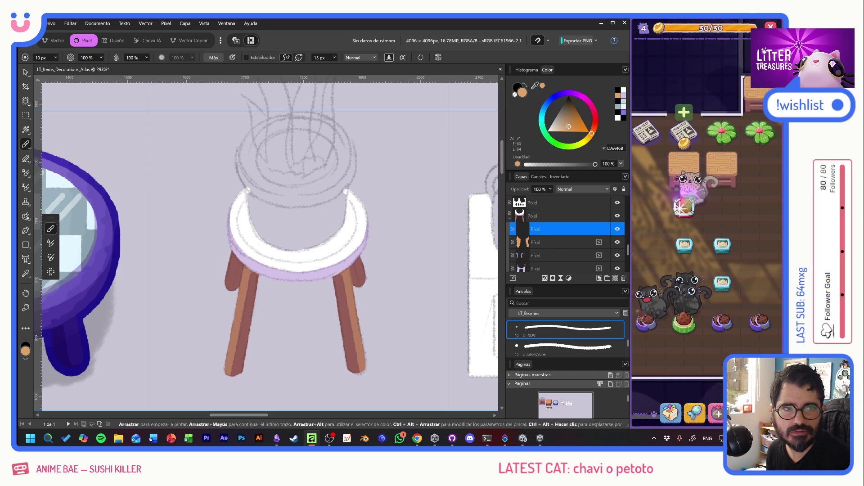
{"action": "key", "text": "alt+Tab"}
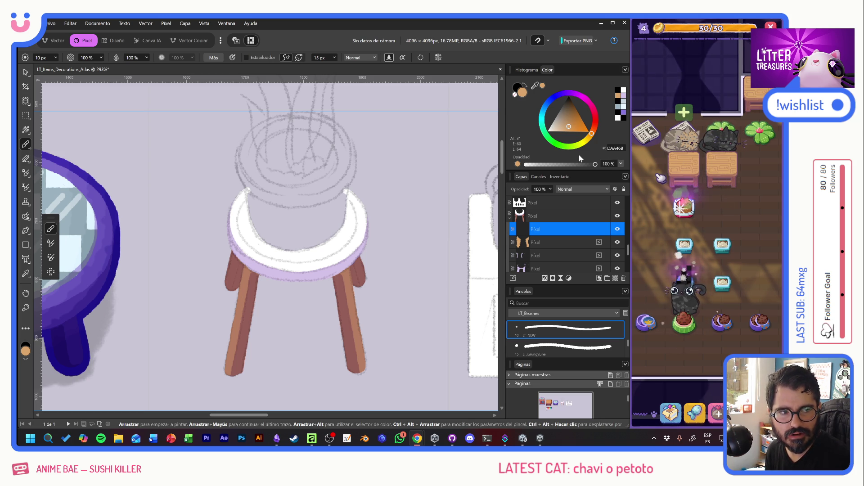
{"action": "left_click", "coordinate": [459, 440]}
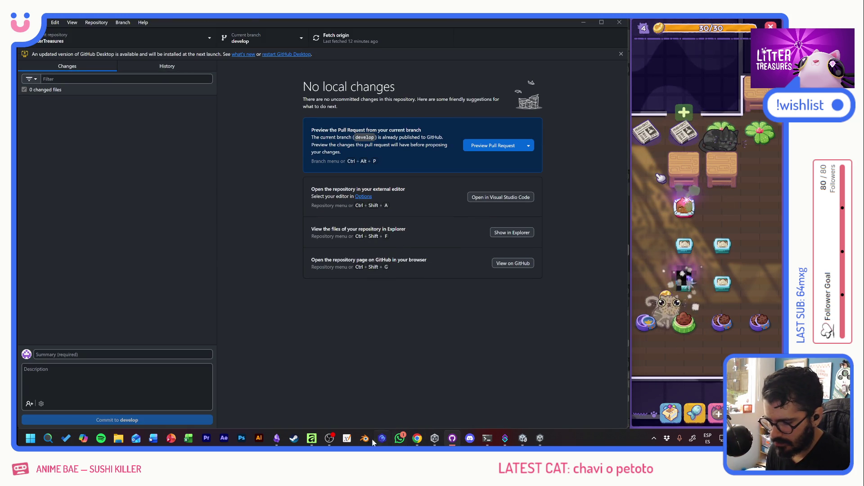
Add a 'Red Harlequin Breed' card to the 0_ToDo board's Backlog column
{"action": "key", "text": "alt+Tab"}
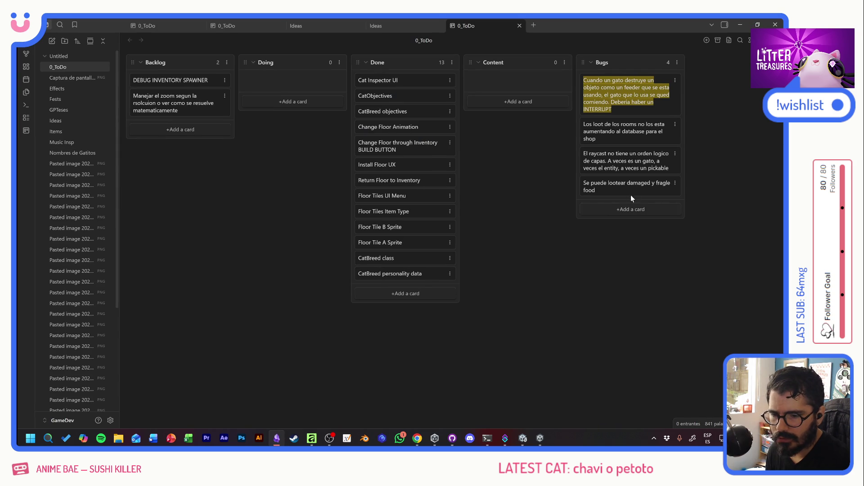
{"action": "left_click", "coordinate": [65, 120]}
{"action": "left_click", "coordinate": [66, 68]}
{"action": "left_click", "coordinate": [181, 130]}
{"action": "type", "text": "Red Harlequin"}
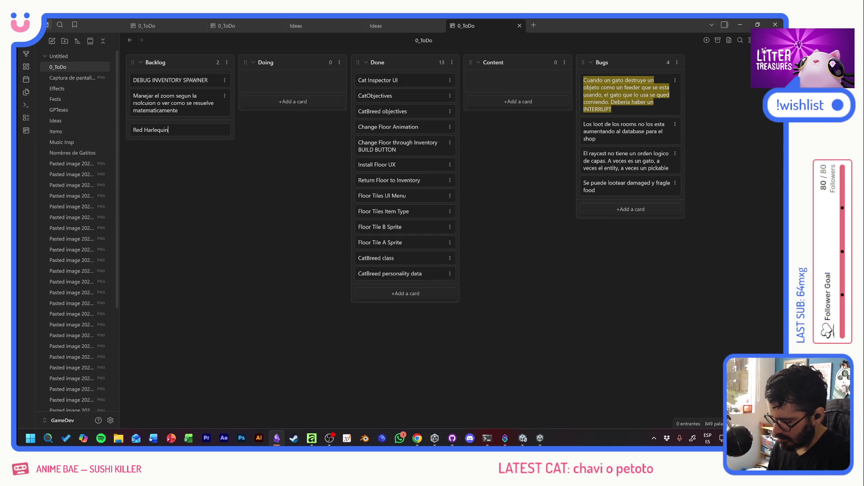
{"action": "type", "text": "Breed"}
{"action": "key", "text": "Return"}
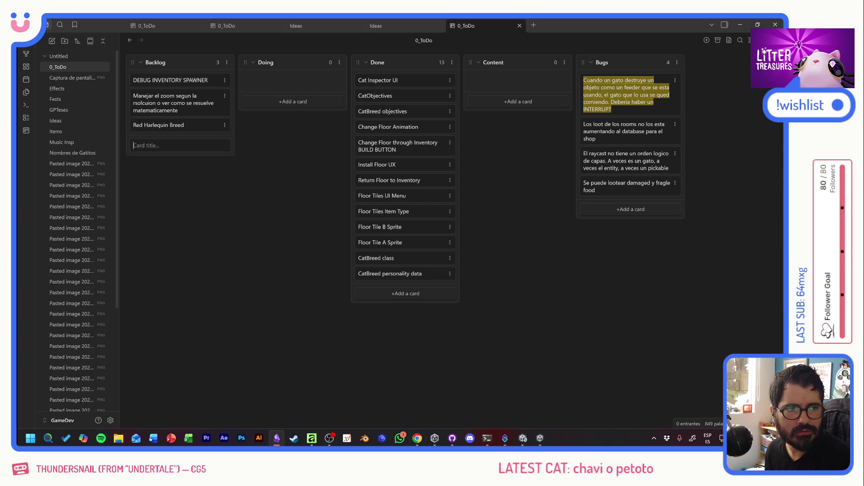
{"action": "key", "text": "alt+Tab"}
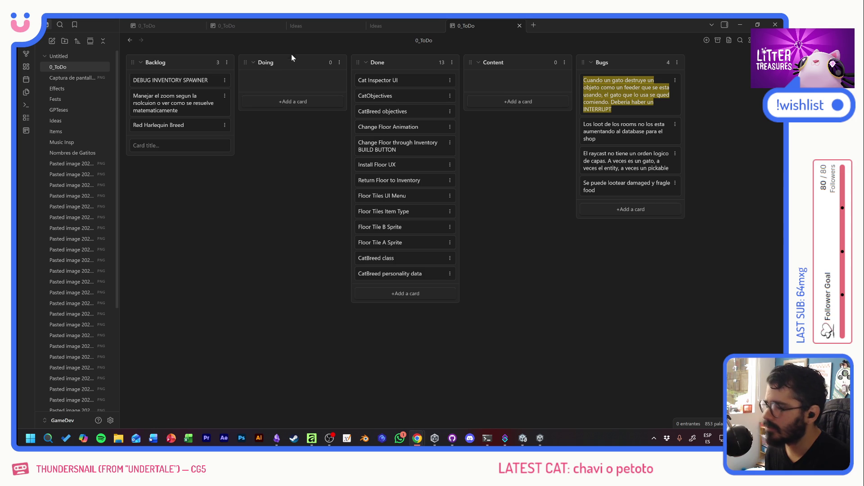
Minimize Obsidian, play a few Scoop the Treasure digs, and bring up the Unity editor
{"action": "left_click", "coordinate": [739, 25]}
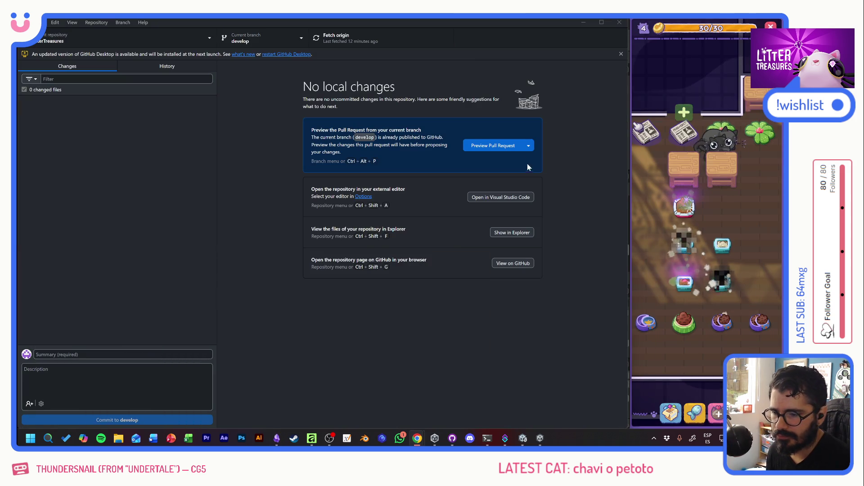
{"action": "left_click", "coordinate": [723, 276]}
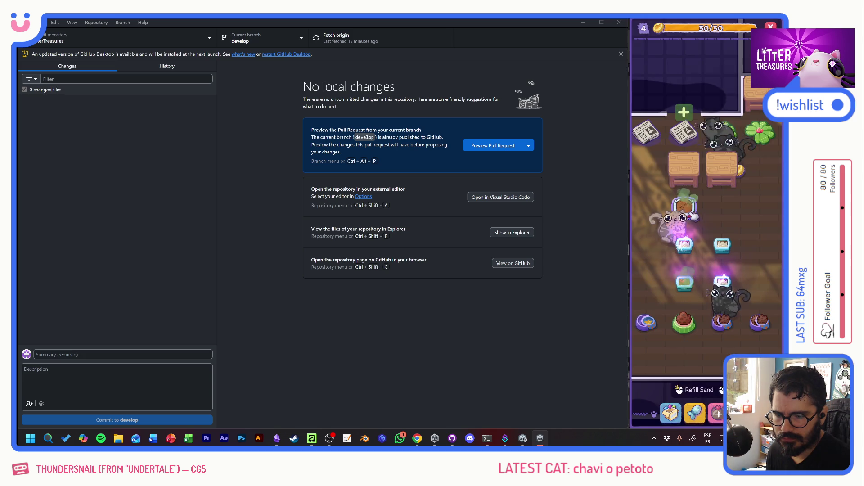
{"action": "left_click", "coordinate": [722, 277]}
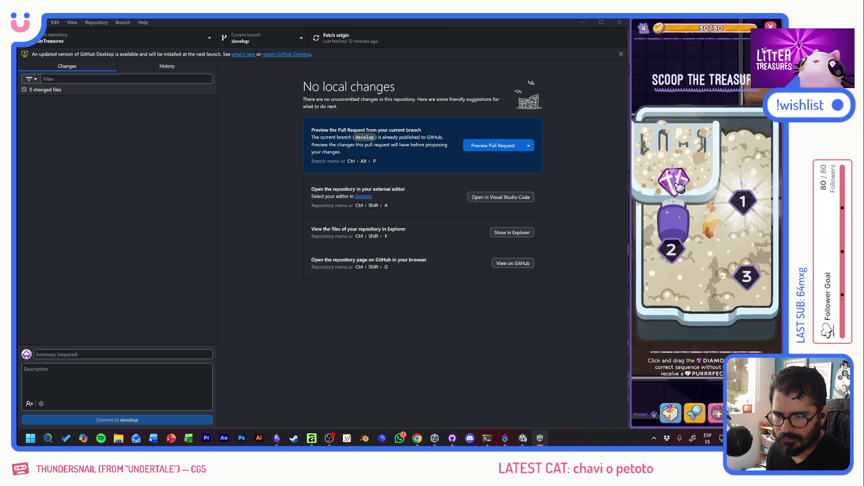
{"action": "left_click", "coordinate": [723, 265]}
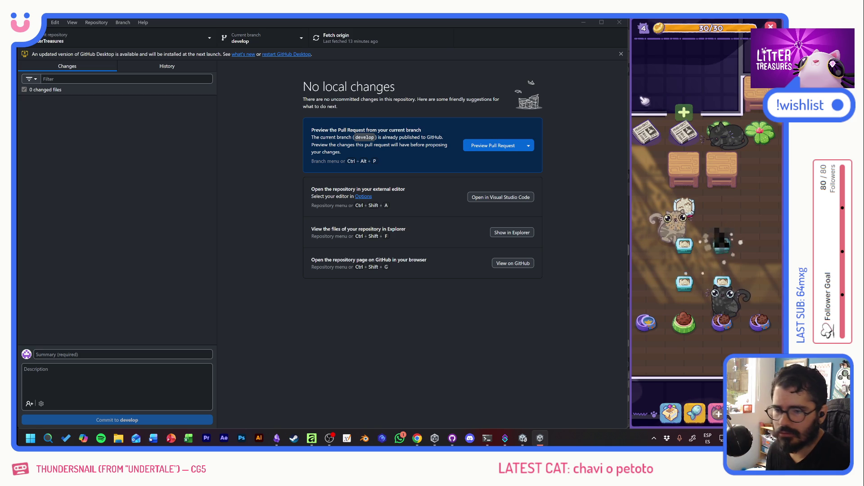
{"action": "left_click", "coordinate": [522, 438]}
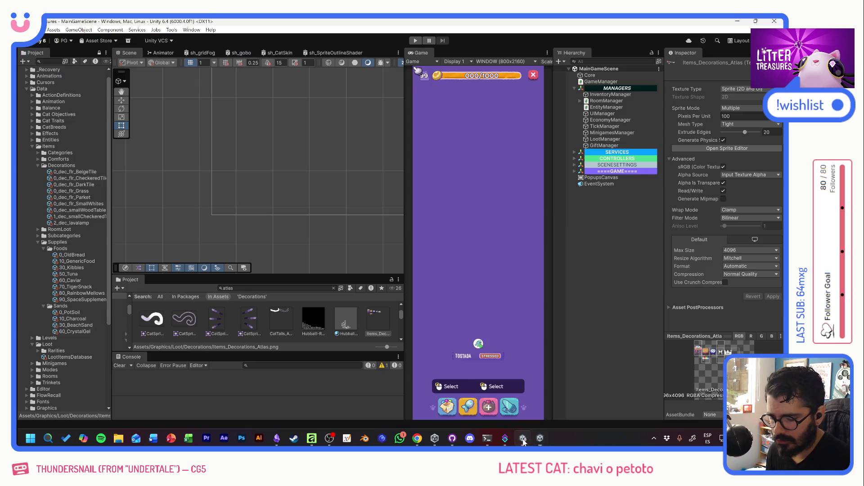
{"action": "left_click", "coordinate": [38, 242]}
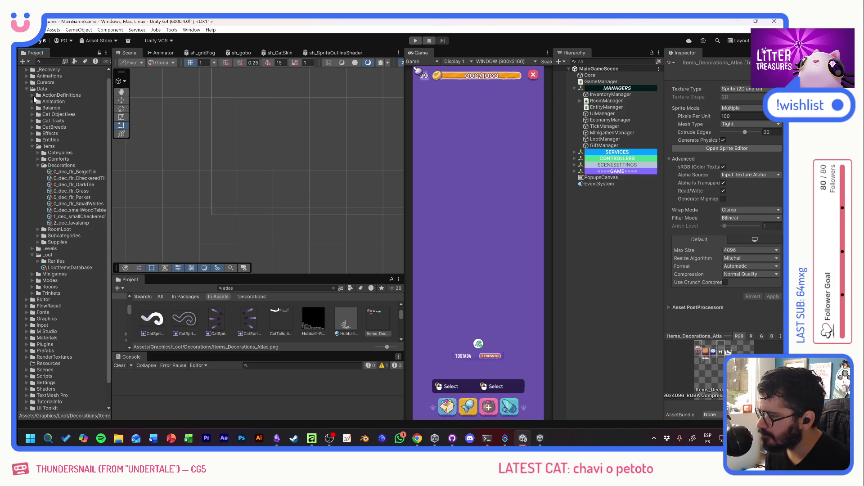
Duplicate Cojin_Data in Entities > Live > Cats as Travi_Data and set its Cat Name to Travi
{"action": "left_click", "coordinate": [31, 139]}
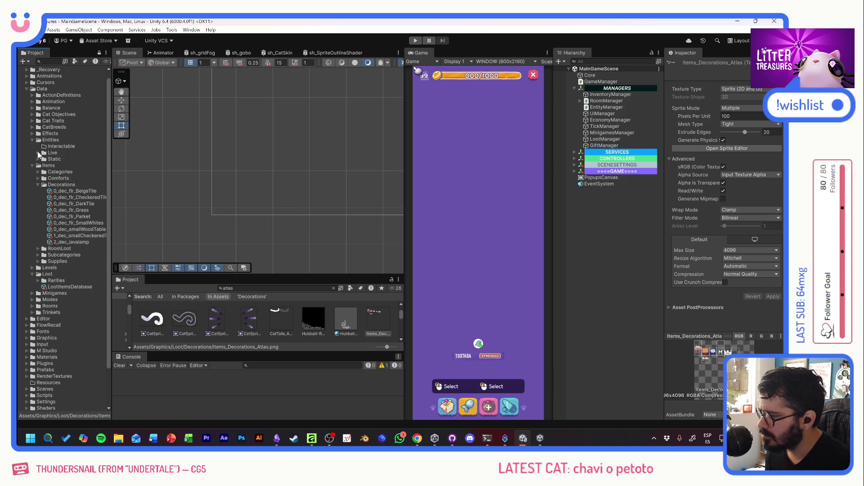
{"action": "left_click", "coordinate": [38, 152]}
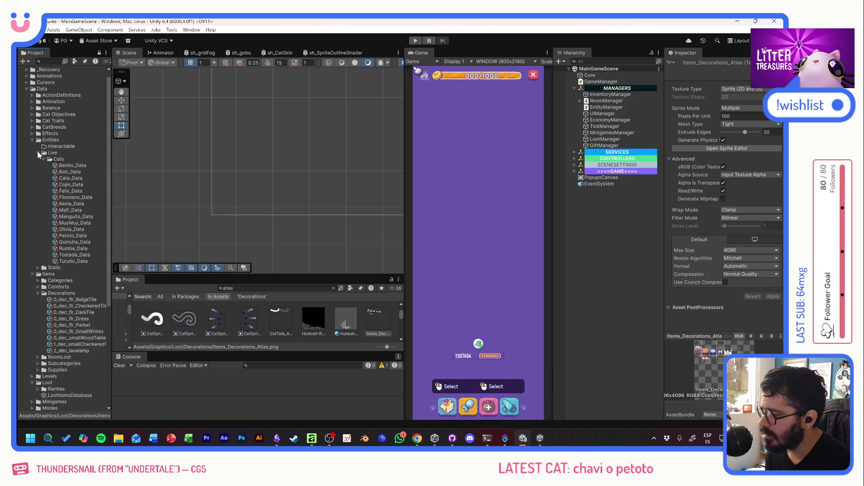
{"action": "left_click", "coordinate": [72, 185]}
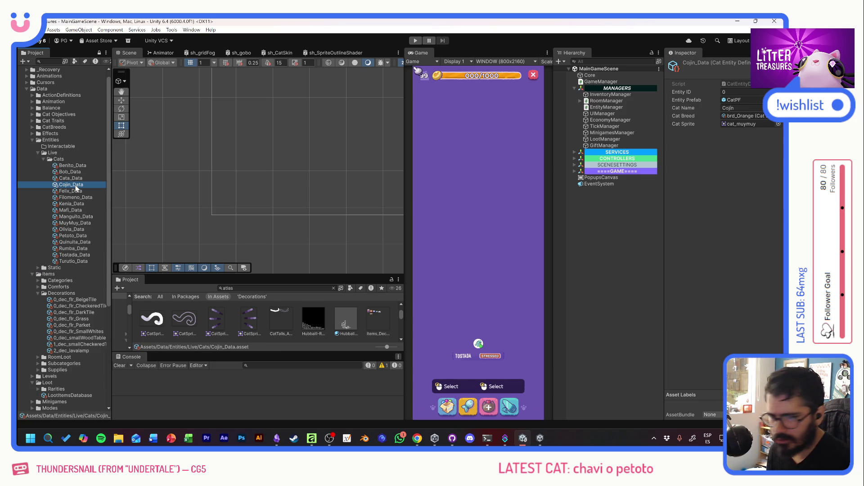
{"action": "key", "text": "ctrl+d"}
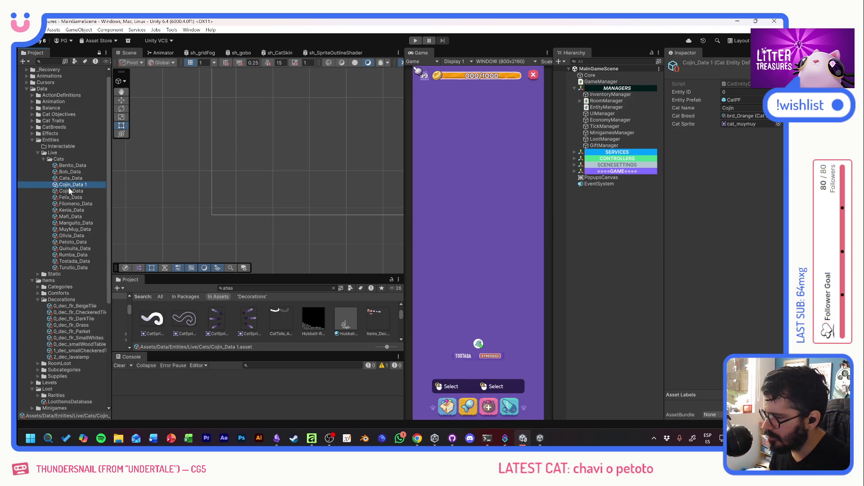
{"action": "key", "text": "F2"}
{"action": "type", "text": "Trav"}
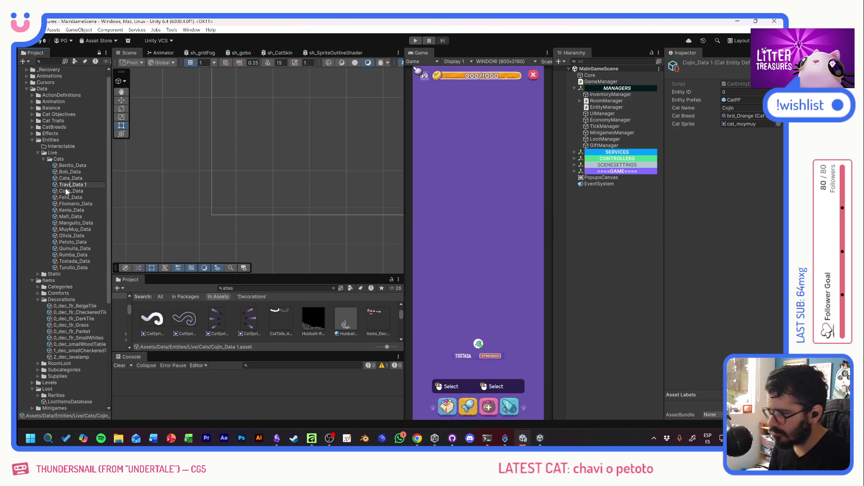
{"action": "left_click", "coordinate": [85, 185]}
{"action": "key", "text": "BackSpace"}
{"action": "key", "text": "BackSpace"}
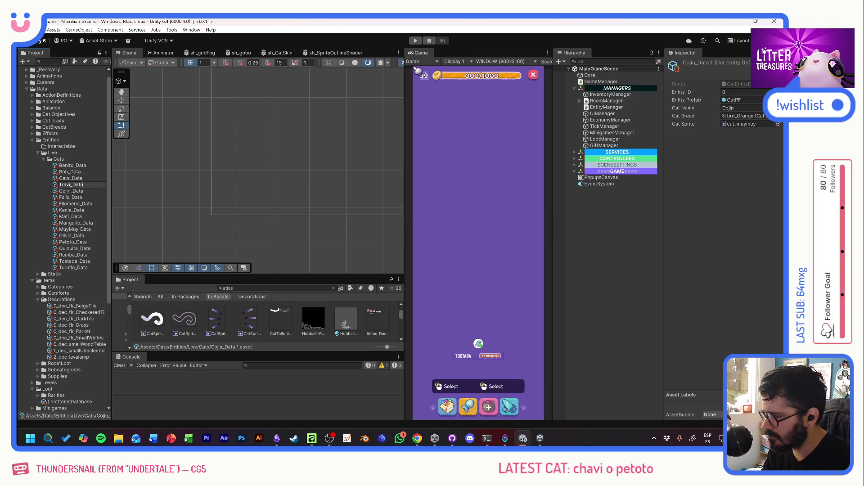
{"action": "left_click", "coordinate": [70, 173]}
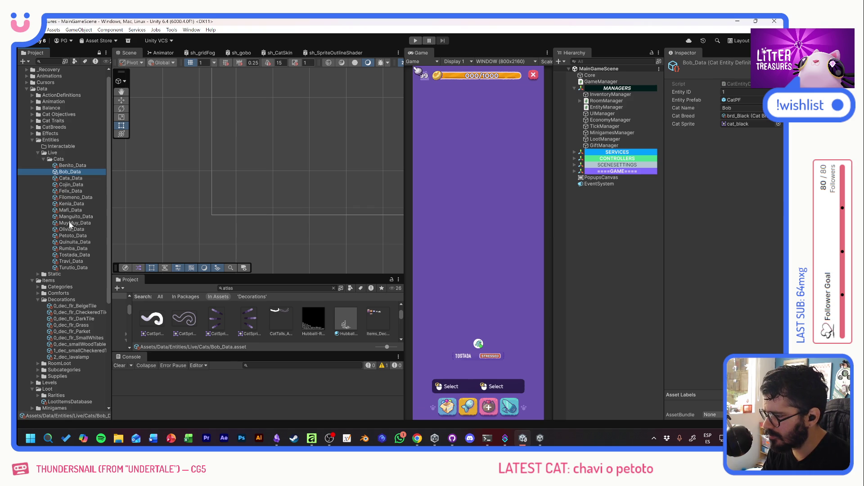
{"action": "left_click", "coordinate": [70, 262]}
{"action": "left_click", "coordinate": [743, 108]}
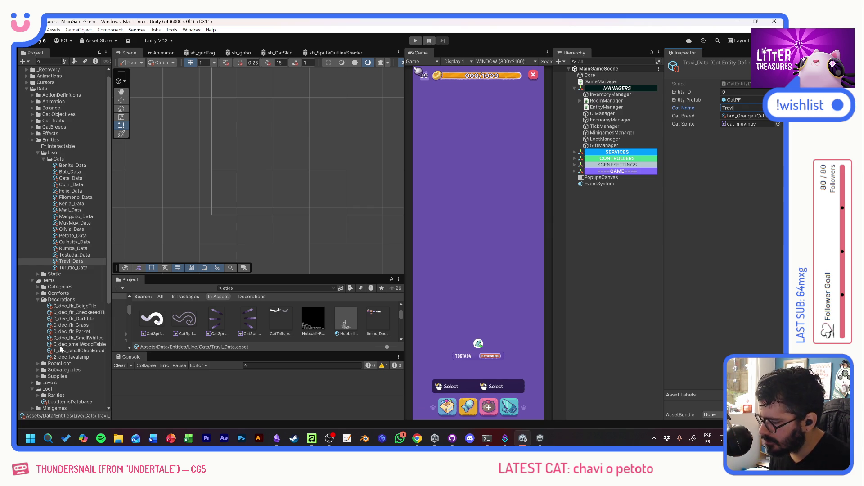
{"action": "left_click", "coordinate": [600, 108]}
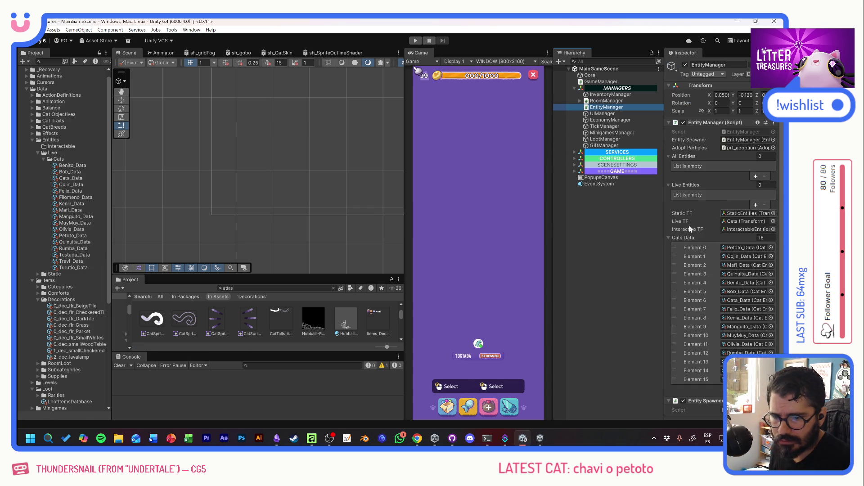
Add a Cats Data slot, assign Travi_Data to it, and move it to Element 0
{"action": "scroll", "coordinate": [720, 270], "scroll_direction": "down", "scroll_amount": 1}
{"action": "left_click", "coordinate": [755, 373]}
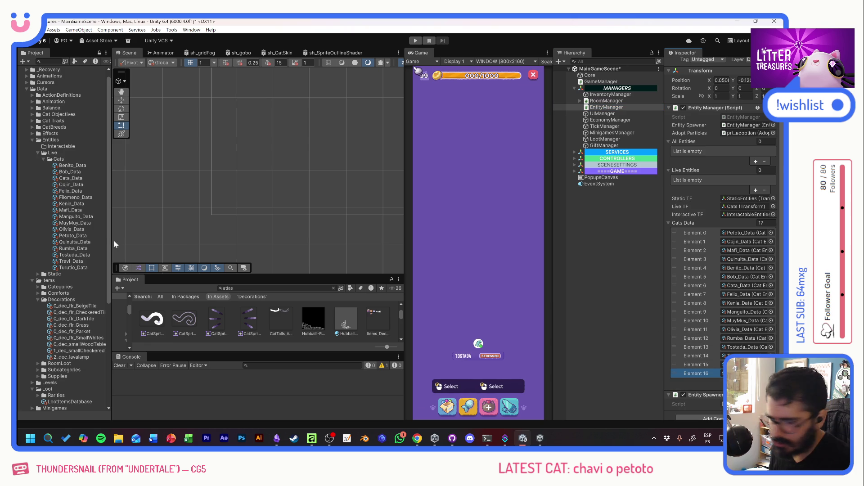
{"action": "left_click_drag", "start_coordinate": [71, 268], "coordinate": [742, 374]}
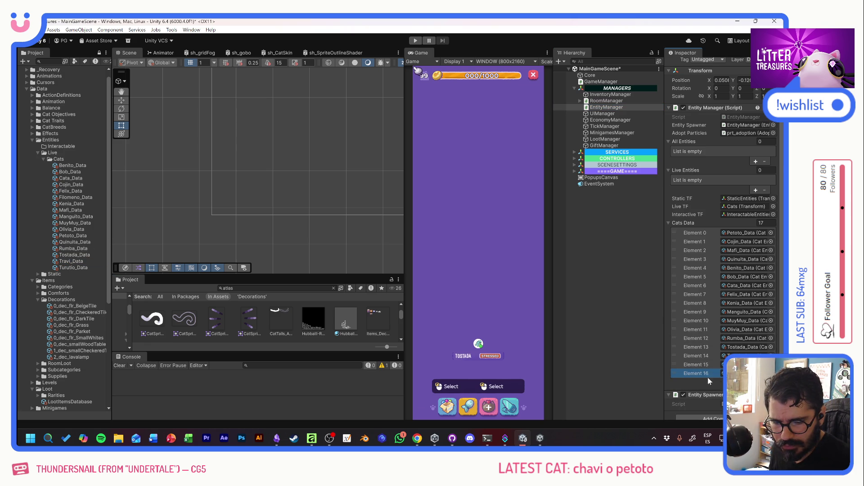
{"action": "left_click_drag", "start_coordinate": [678, 372], "coordinate": [678, 232]}
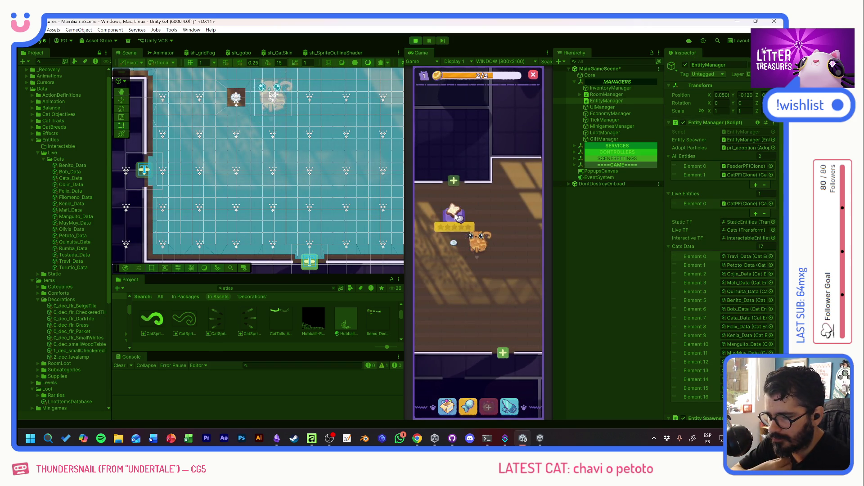
Check Travi's info card and actions in the play test, then stop playing
{"action": "left_click", "coordinate": [483, 251]}
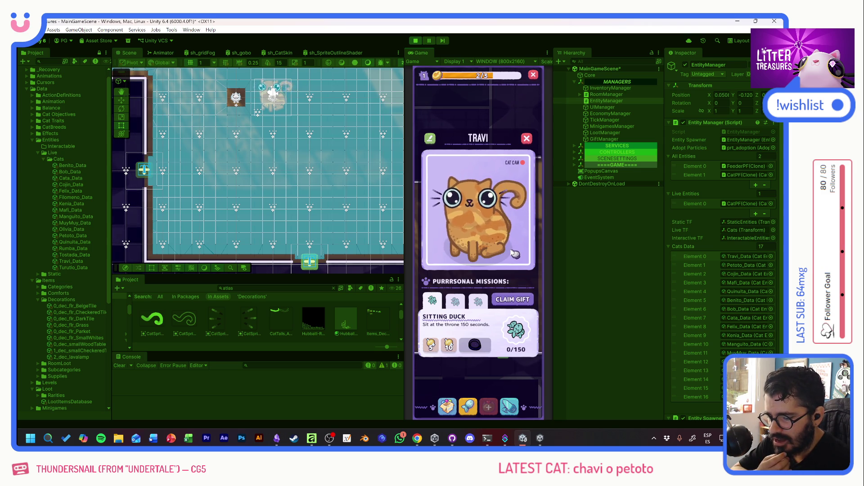
{"action": "left_click", "coordinate": [483, 371]}
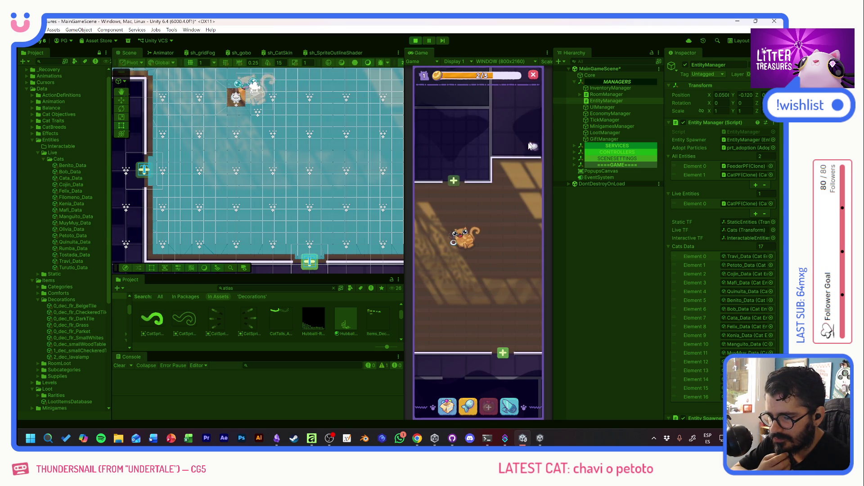
{"action": "left_click", "coordinate": [466, 237]}
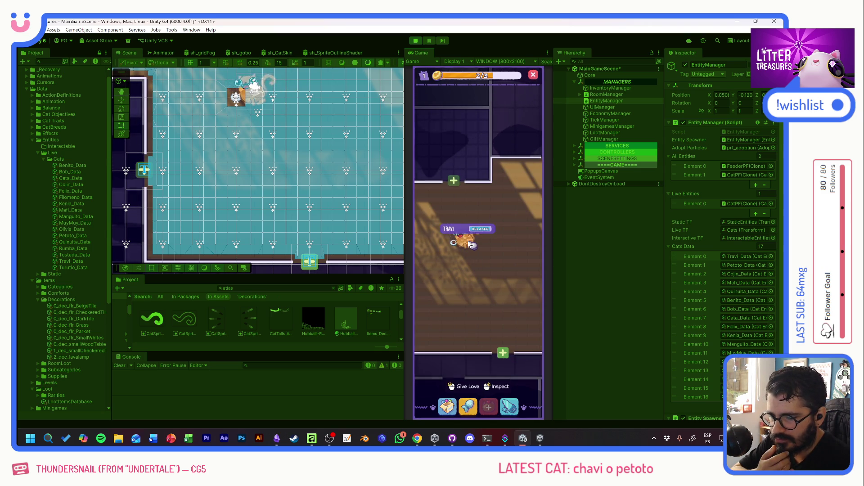
{"action": "left_click", "coordinate": [415, 40]}
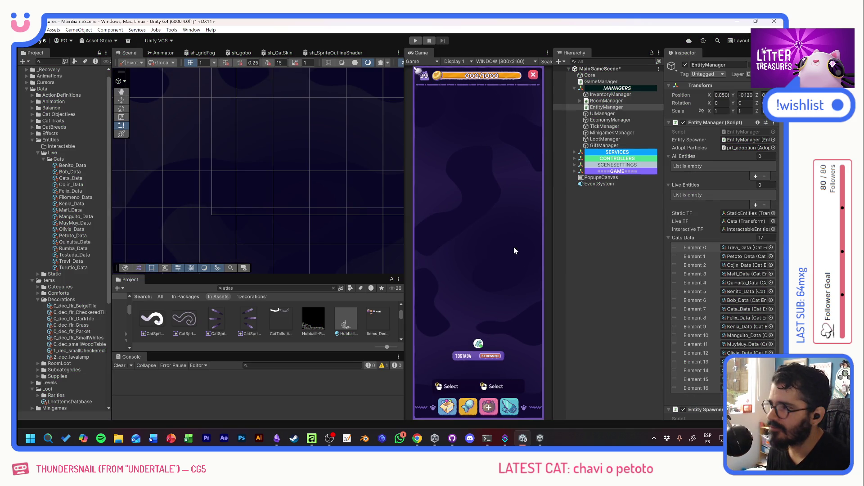
In Affinity, pick teal, try seat strokes, and set the layer blend mode to Multiplicar
{"action": "key", "text": "alt+Tab"}
{"action": "key", "text": "alt+Tab"}
{"action": "key", "text": "alt+Tab"}
{"action": "left_click", "coordinate": [186, 266]}
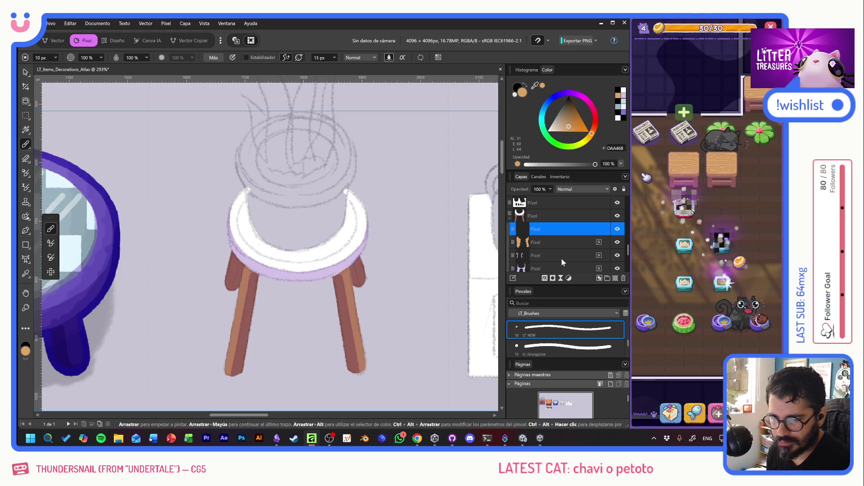
{"action": "mouse_move", "coordinate": [353, 247]}
{"action": "left_mouse_down"}
{"action": "mouse_move", "coordinate": [349, 201]}
{"action": "mouse_move", "coordinate": [282, 245]}
{"action": "mouse_move", "coordinate": [309, 226]}
{"action": "mouse_move", "coordinate": [317, 198]}
{"action": "mouse_move", "coordinate": [381, 187]}
{"action": "mouse_move", "coordinate": [396, 154]}
{"action": "mouse_move", "coordinate": [432, 243]}
{"action": "left_mouse_up"}
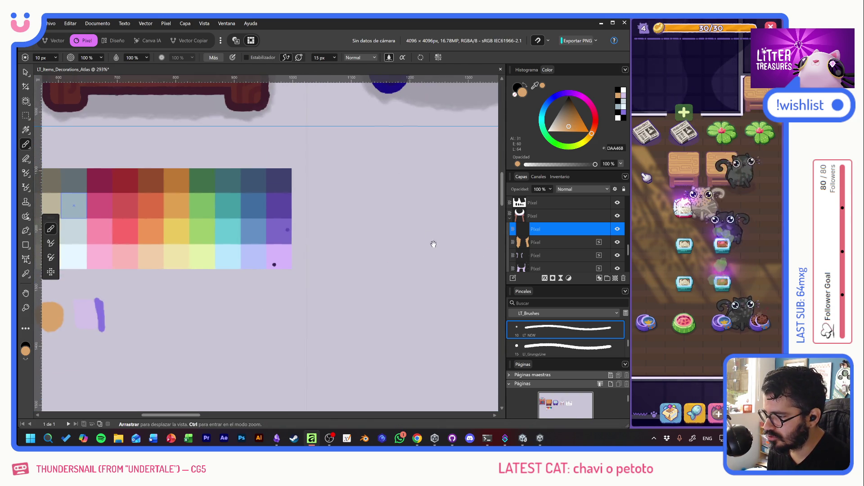
{"action": "left_click", "coordinate": [230, 230], "text": "alt"}
{"action": "left_click_drag", "start_coordinate": [230, 231], "coordinate": [54, 348]}
{"action": "left_click_drag", "start_coordinate": [405, 136], "coordinate": [262, 251]}
{"action": "mouse_move", "coordinate": [361, 180]}
{"action": "left_mouse_down"}
{"action": "mouse_move", "coordinate": [283, 209]}
{"action": "mouse_move", "coordinate": [310, 267]}
{"action": "left_mouse_up"}
{"action": "key", "text": "ctrl+z"}
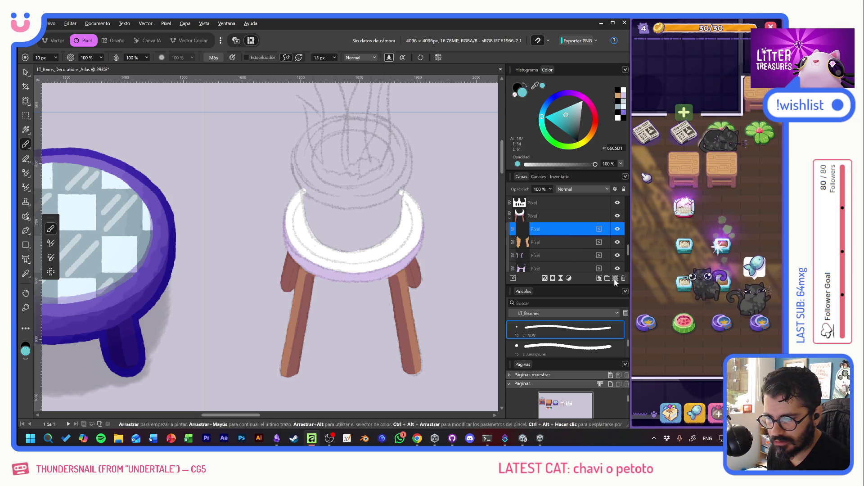
{"action": "left_click", "coordinate": [583, 189]}
{"action": "left_click", "coordinate": [573, 228]}
{"action": "left_click", "coordinate": [558, 232]}
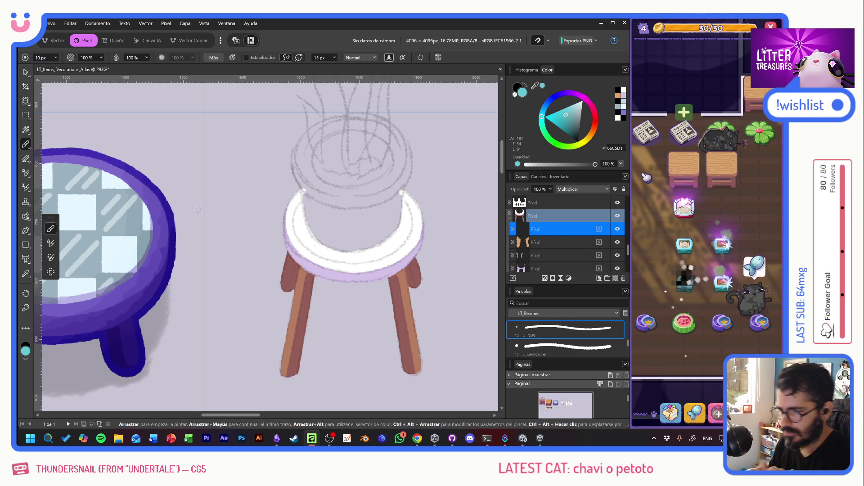
{"action": "key", "text": "ctrl+z"}
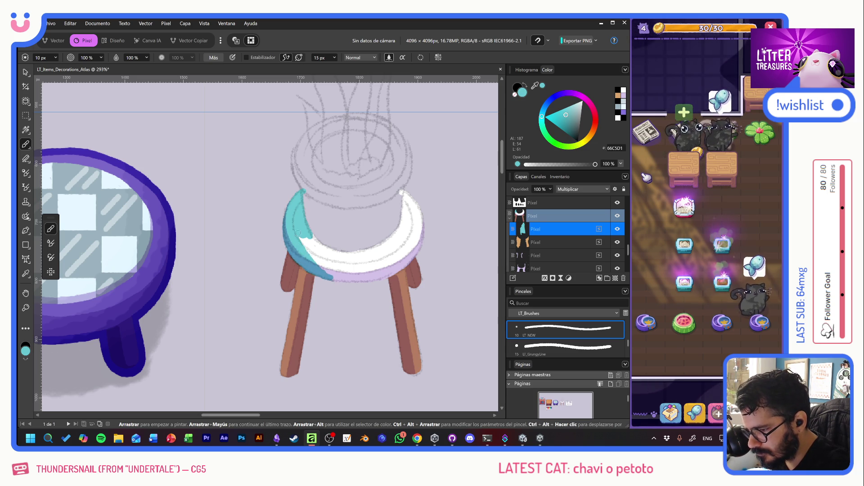
Paint teal over the seat's remaining white area, lower-right edge and lilac highlight
{"action": "mouse_move", "coordinate": [349, 287]}
{"action": "left_mouse_down"}
{"action": "mouse_move", "coordinate": [351, 257]}
{"action": "mouse_move", "coordinate": [373, 264]}
{"action": "mouse_move", "coordinate": [376, 256]}
{"action": "left_mouse_up"}
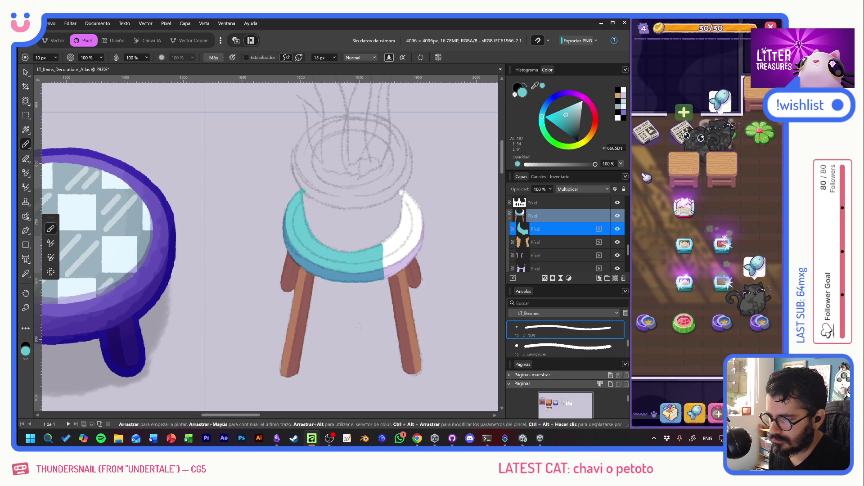
{"action": "scroll", "coordinate": [269, 252], "scroll_direction": "right", "scroll_amount": 4}
{"action": "scroll", "coordinate": [269, 256], "scroll_direction": "down", "scroll_amount": 1}
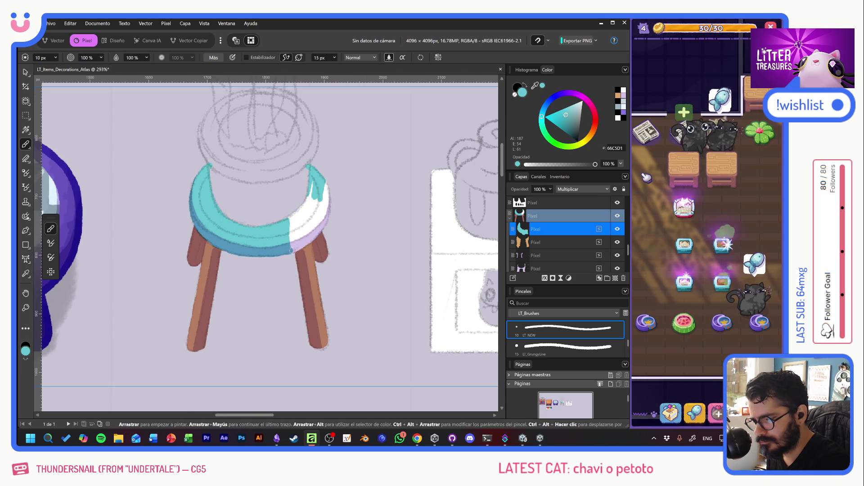
{"action": "mouse_move", "coordinate": [306, 243]}
{"action": "left_mouse_down"}
{"action": "mouse_move", "coordinate": [318, 231]}
{"action": "mouse_move", "coordinate": [293, 249]}
{"action": "left_mouse_up"}
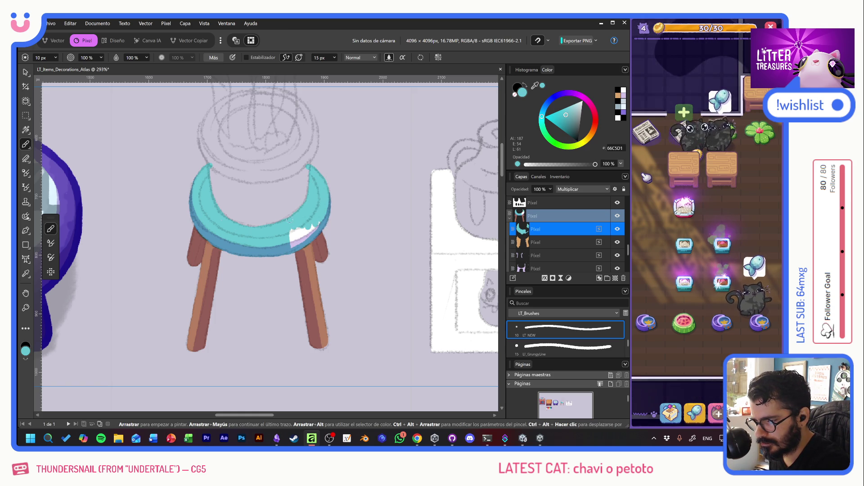
{"action": "left_click_drag", "start_coordinate": [304, 225], "coordinate": [307, 234]}
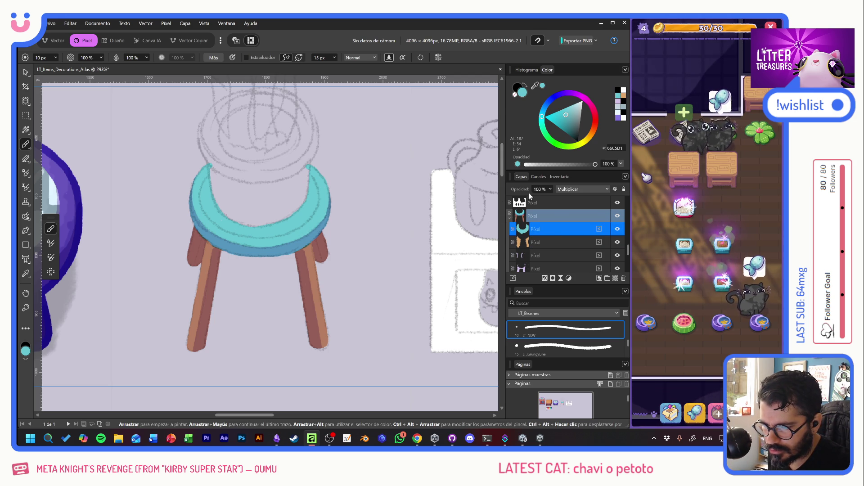
Set the seat layer's blend mode to Normal and move it within the layer stack
{"action": "left_click", "coordinate": [568, 189]}
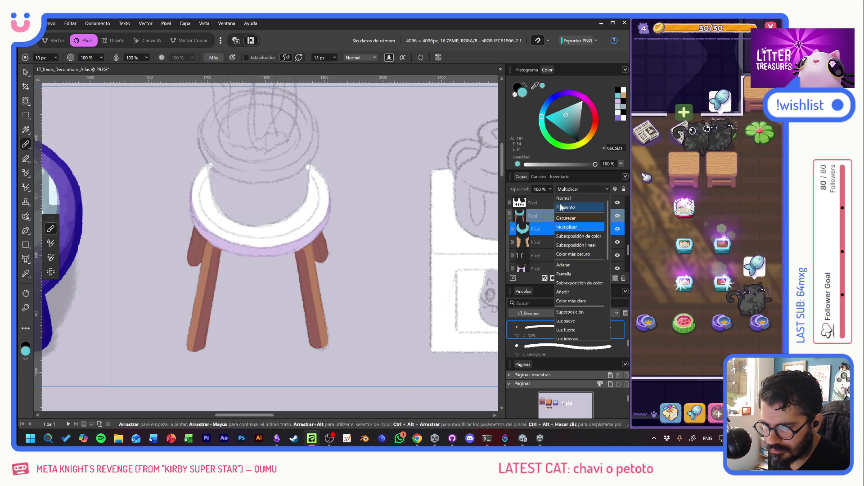
{"action": "left_click", "coordinate": [563, 198]}
{"action": "mouse_move", "coordinate": [539, 232]}
{"action": "left_mouse_down"}
{"action": "mouse_move", "coordinate": [543, 265]}
{"action": "mouse_move", "coordinate": [549, 227]}
{"action": "mouse_move", "coordinate": [558, 231]}
{"action": "left_mouse_up"}
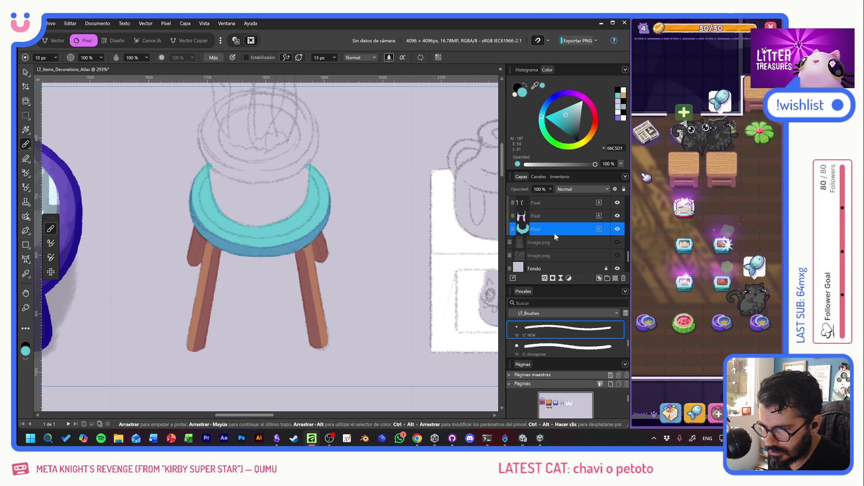
Set the stool legs layer to Normal blending and move it beneath the purple layer
{"action": "left_click", "coordinate": [531, 229]}
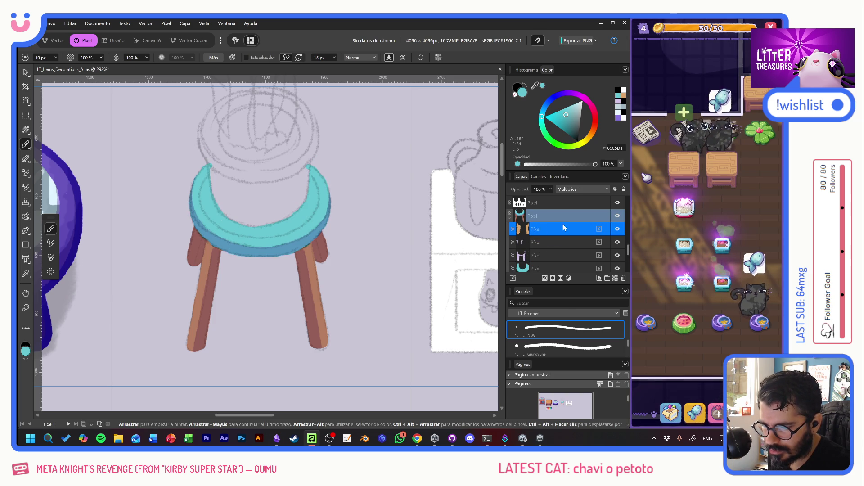
{"action": "left_click", "coordinate": [580, 189]}
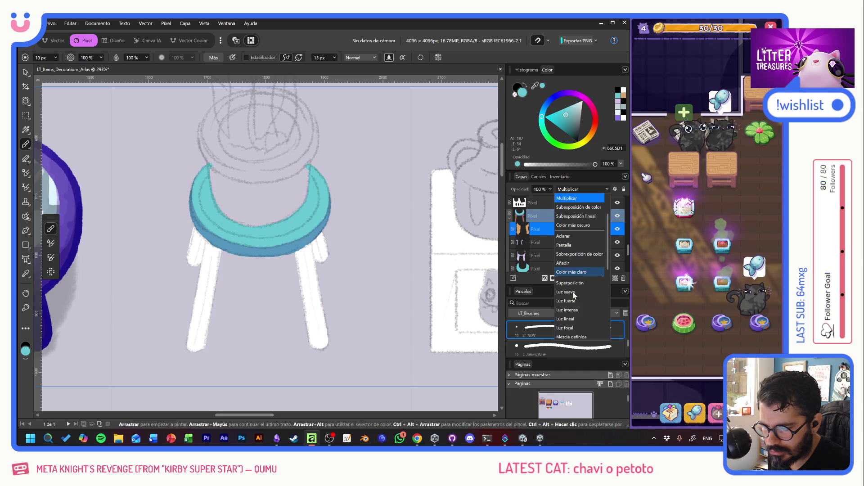
{"action": "scroll", "coordinate": [566, 203], "scroll_direction": "up", "scroll_amount": 1}
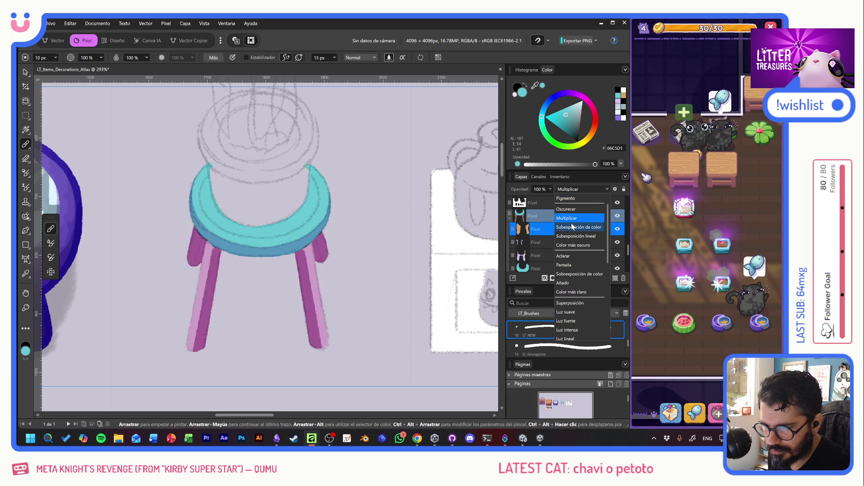
{"action": "scroll", "coordinate": [567, 204], "scroll_direction": "up", "scroll_amount": 1}
{"action": "left_click", "coordinate": [566, 200]}
{"action": "mouse_move", "coordinate": [549, 237]}
{"action": "left_mouse_down"}
{"action": "mouse_move", "coordinate": [554, 269]}
{"action": "mouse_move", "coordinate": [558, 217]}
{"action": "left_mouse_up"}
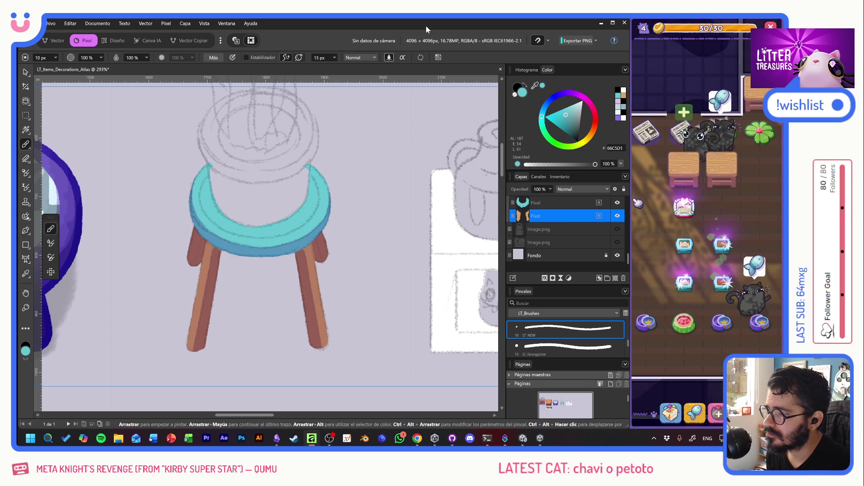
{"action": "left_click", "coordinate": [739, 275]}
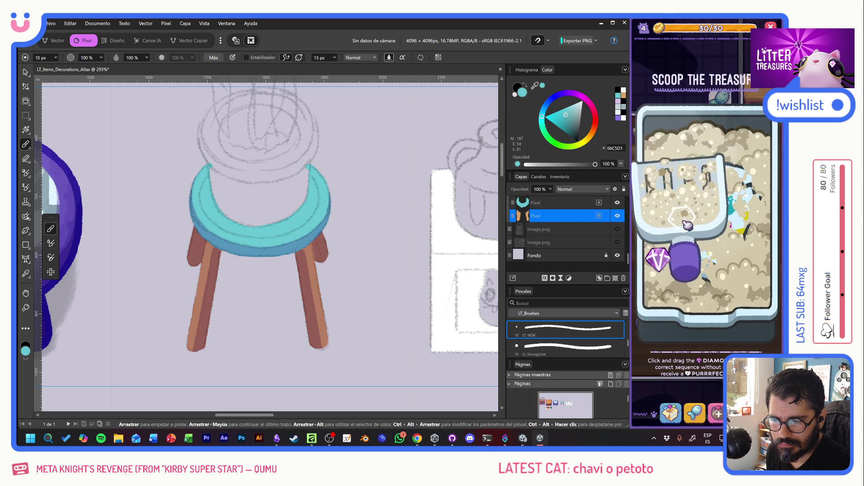
{"action": "left_click_drag", "start_coordinate": [738, 277], "coordinate": [658, 265]}
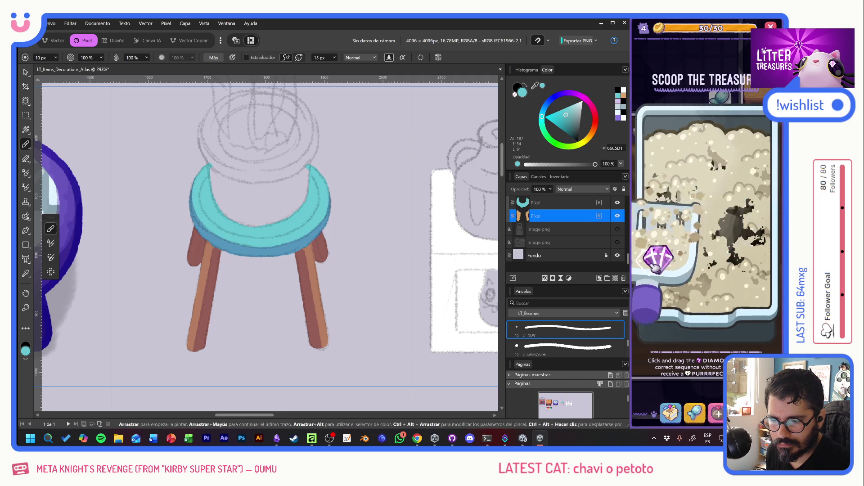
{"action": "left_click", "coordinate": [720, 203]}
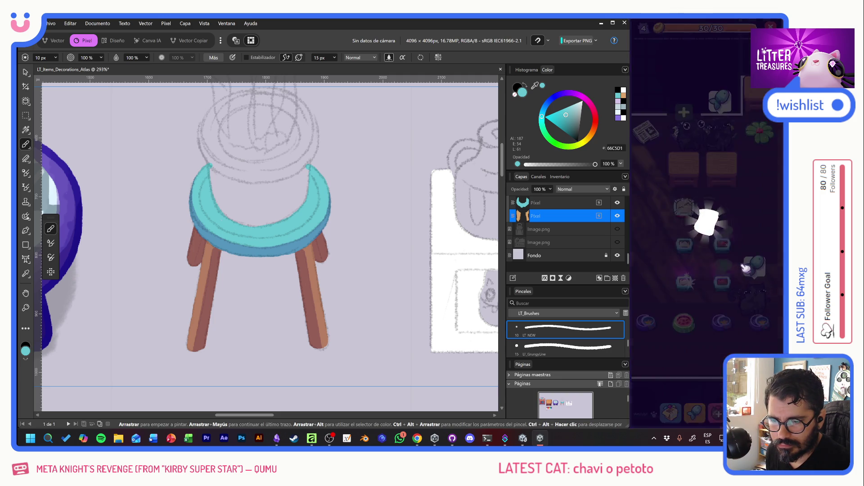
{"action": "left_click", "coordinate": [717, 221]}
{"action": "left_click", "coordinate": [702, 223]}
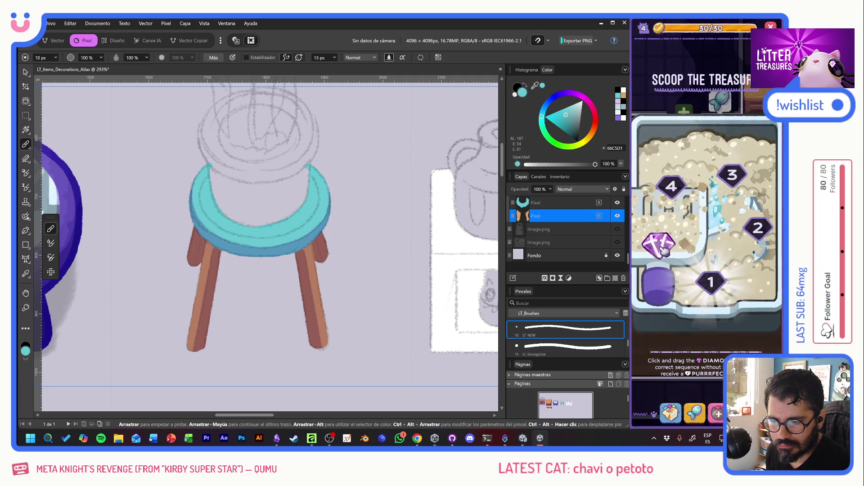
{"action": "left_click", "coordinate": [723, 239]}
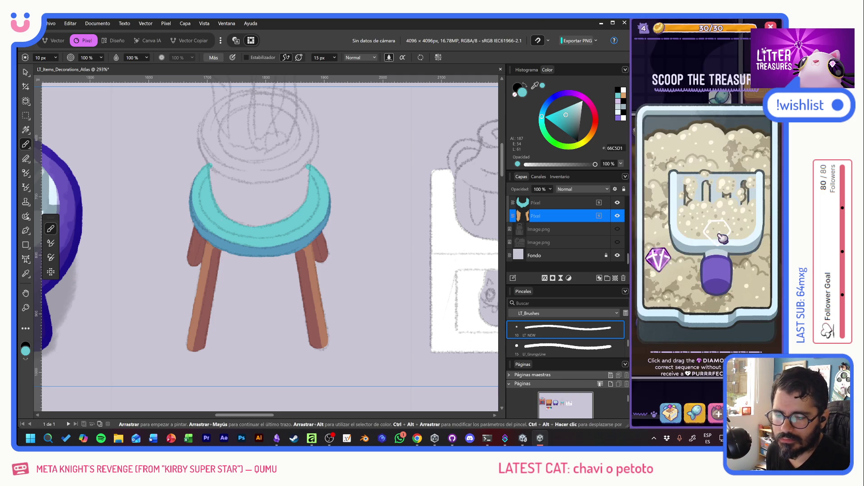
{"action": "left_click_drag", "start_coordinate": [688, 220], "coordinate": [721, 238]}
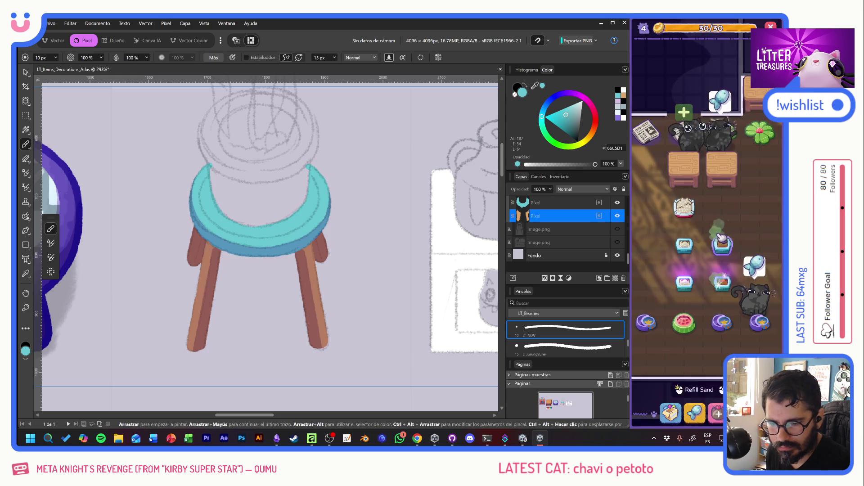
{"action": "left_click_drag", "start_coordinate": [716, 191], "coordinate": [717, 246]}
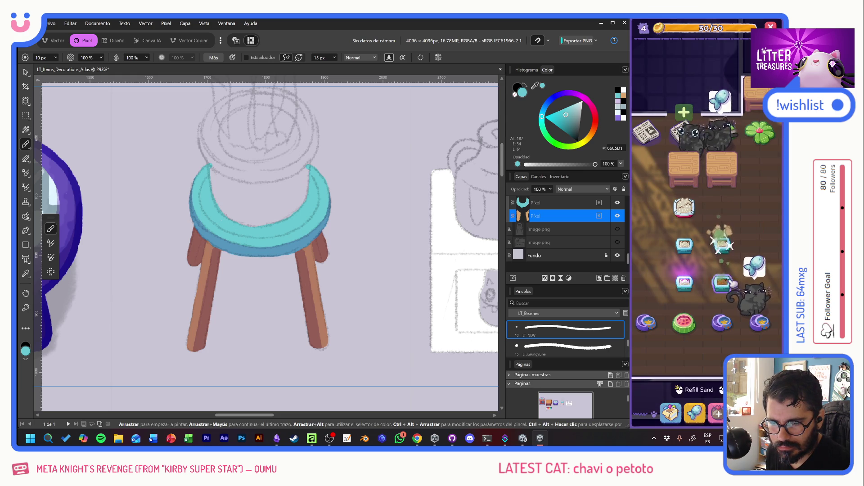
{"action": "left_click_drag", "start_coordinate": [741, 199], "coordinate": [715, 242]}
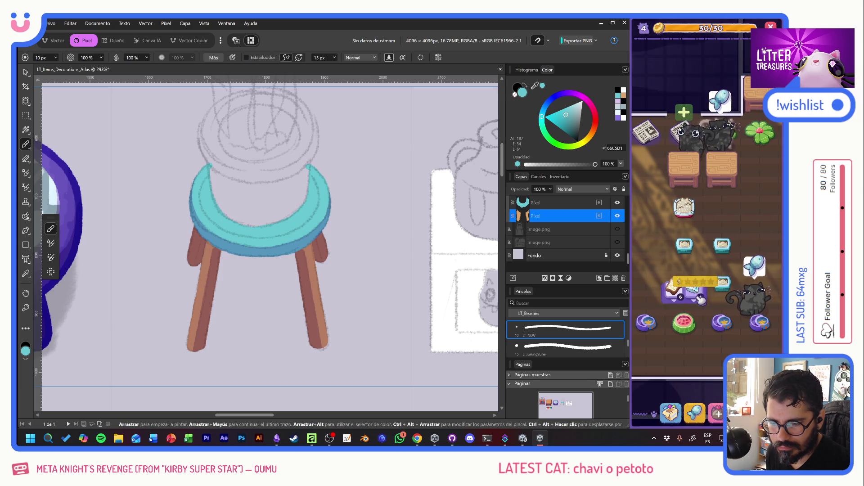
{"action": "left_click", "coordinate": [695, 410]}
{"action": "left_click", "coordinate": [708, 115]}
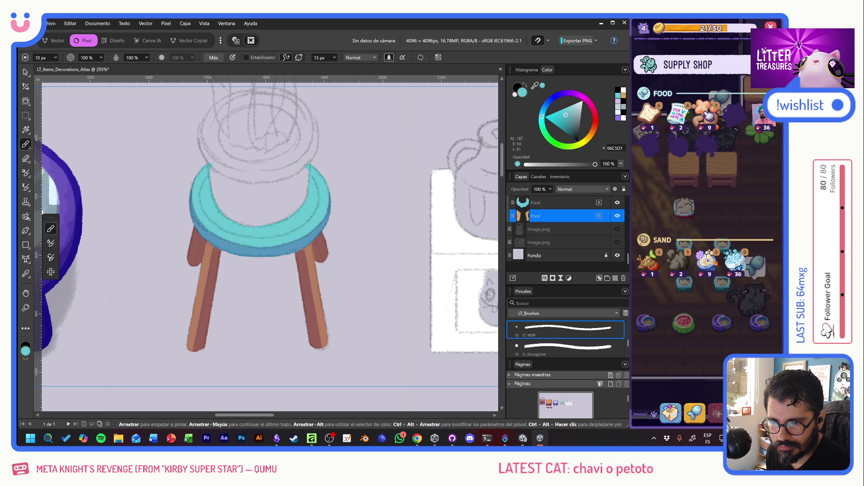
{"action": "left_click", "coordinate": [721, 327]}
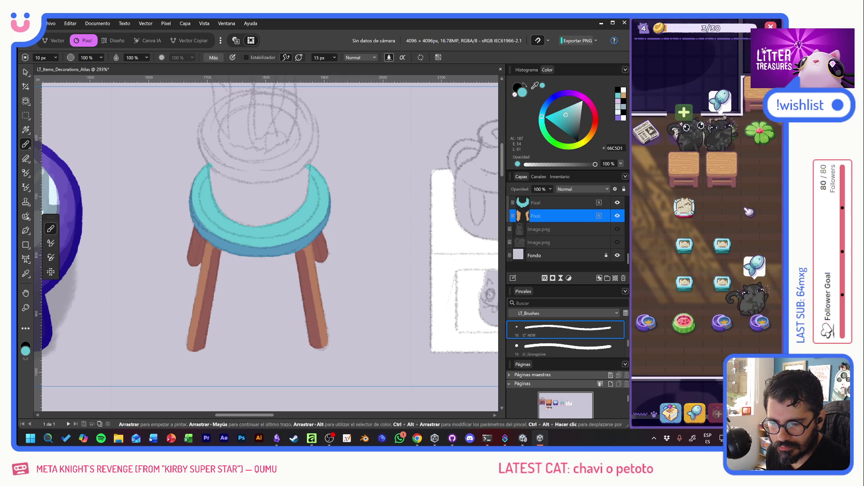
{"action": "left_click", "coordinate": [721, 327]}
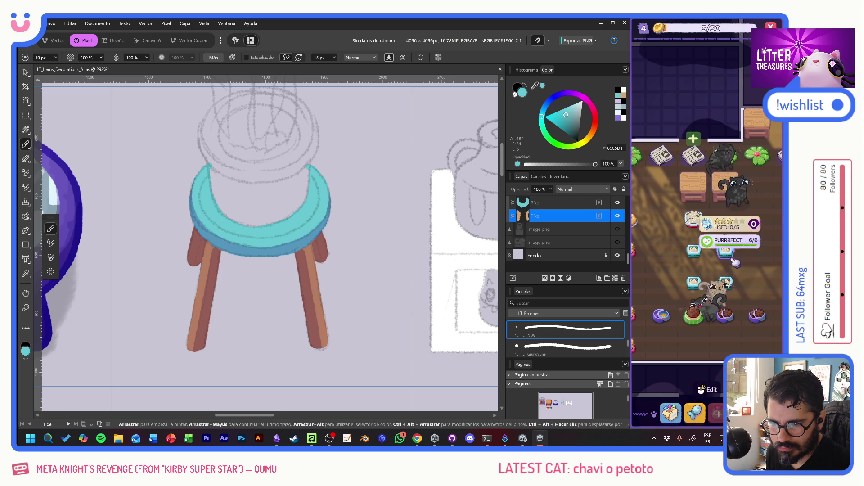
{"action": "left_click_drag", "start_coordinate": [723, 270], "coordinate": [671, 261]}
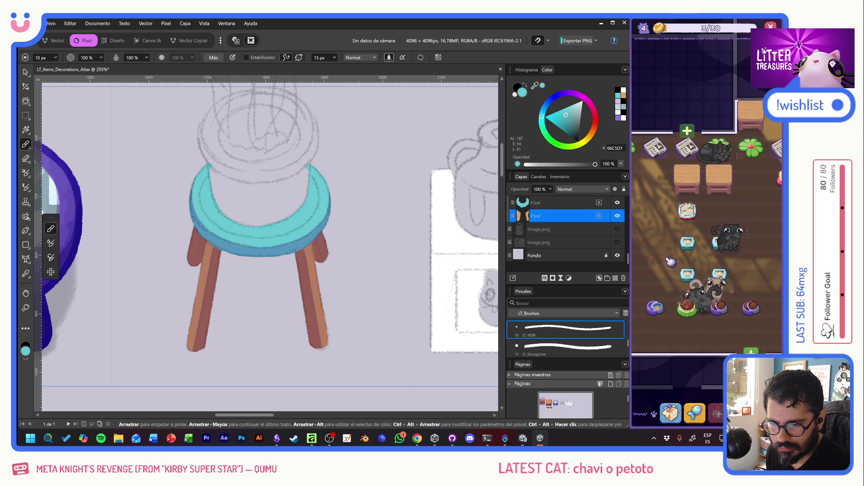
{"action": "left_click", "coordinate": [458, 23]}
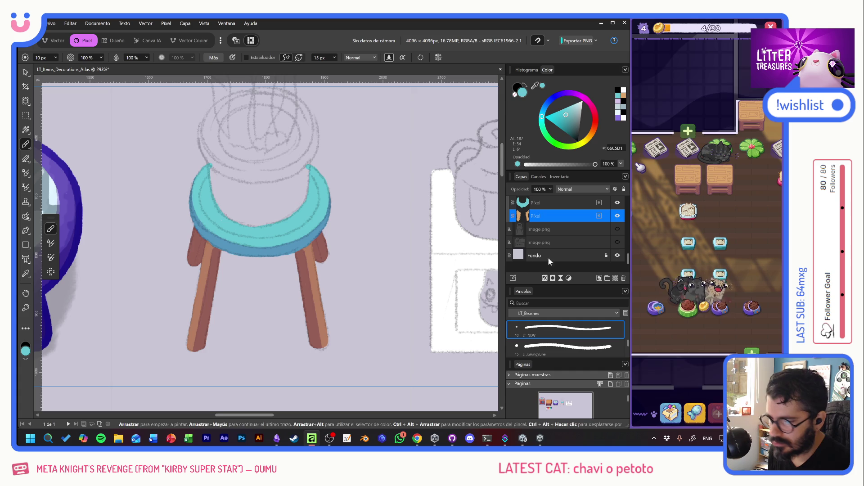
Select a Pixel layer and pick orange from the palette, discarding a trial stroke
{"action": "left_click_drag", "start_coordinate": [288, 315], "coordinate": [466, 174]}
{"action": "mouse_move", "coordinate": [256, 405]}
{"action": "left_mouse_down"}
{"action": "mouse_move", "coordinate": [342, 264]}
{"action": "mouse_move", "coordinate": [444, 135]}
{"action": "mouse_move", "coordinate": [478, 293]}
{"action": "left_mouse_up"}
{"action": "mouse_move", "coordinate": [318, 237]}
{"action": "left_mouse_down"}
{"action": "mouse_move", "coordinate": [351, 271]}
{"action": "mouse_move", "coordinate": [405, 285]}
{"action": "mouse_move", "coordinate": [436, 311]}
{"action": "left_mouse_up"}
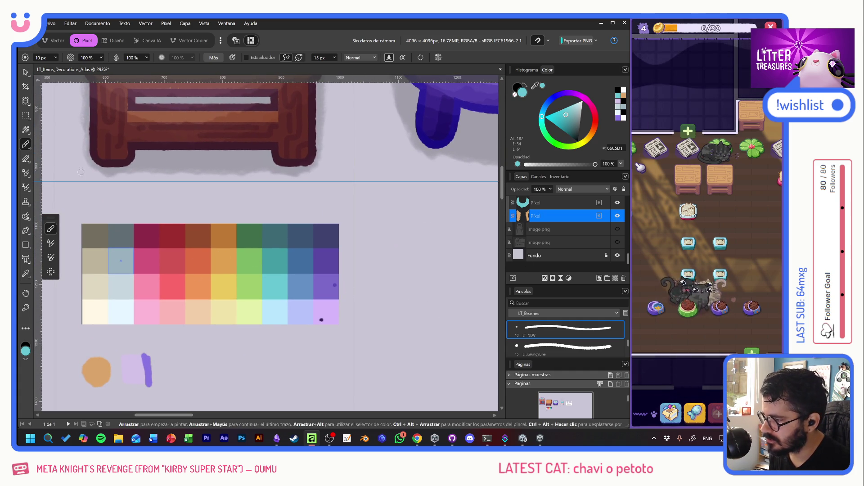
{"action": "scroll", "coordinate": [568, 236], "scroll_direction": "up", "scroll_amount": 2}
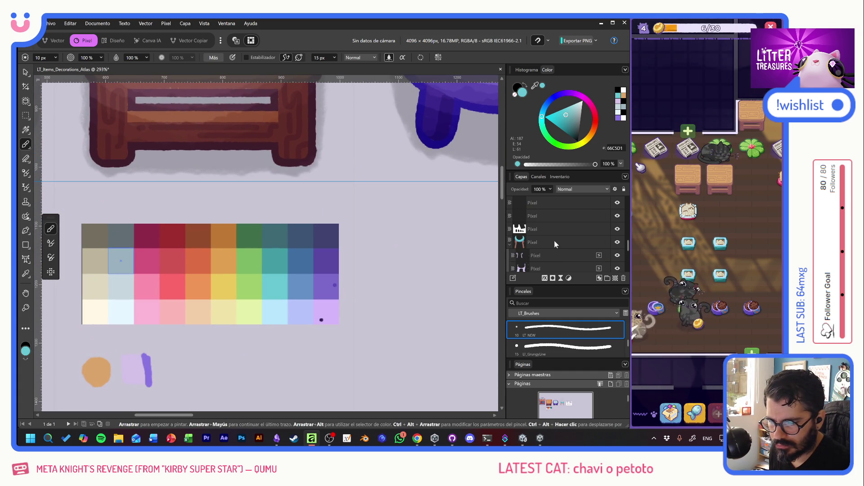
{"action": "left_click", "coordinate": [555, 243]}
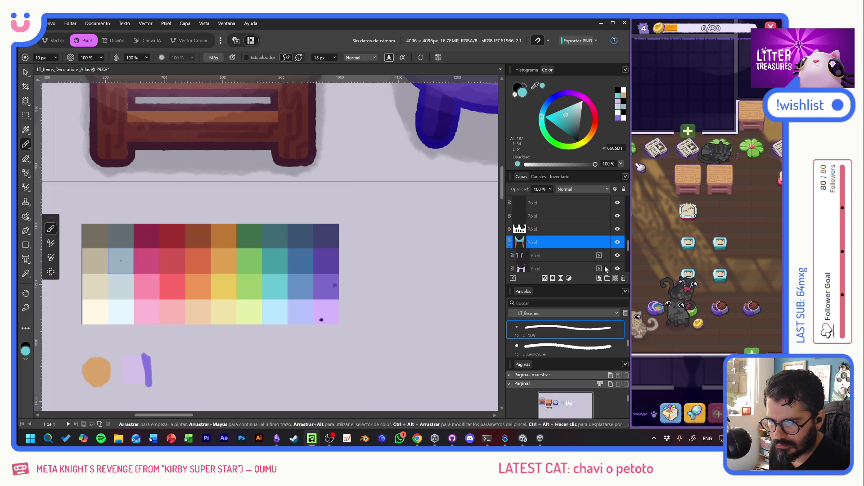
{"action": "left_click", "coordinate": [195, 266], "text": "alt"}
{"action": "scroll", "coordinate": [239, 247], "scroll_direction": "right", "scroll_amount": 10}
{"action": "scroll", "coordinate": [233, 174], "scroll_direction": "up", "scroll_amount": 3}
{"action": "mouse_move", "coordinate": [180, 120]}
{"action": "left_mouse_down"}
{"action": "mouse_move", "coordinate": [168, 134]}
{"action": "mouse_move", "coordinate": [198, 144]}
{"action": "left_mouse_up"}
{"action": "scroll", "coordinate": [243, 252], "scroll_direction": "up", "scroll_amount": 3}
{"action": "scroll", "coordinate": [243, 252], "scroll_direction": "left", "scroll_amount": 2}
{"action": "key", "text": "ctrl+z"}
{"action": "key", "text": "ctrl+z"}
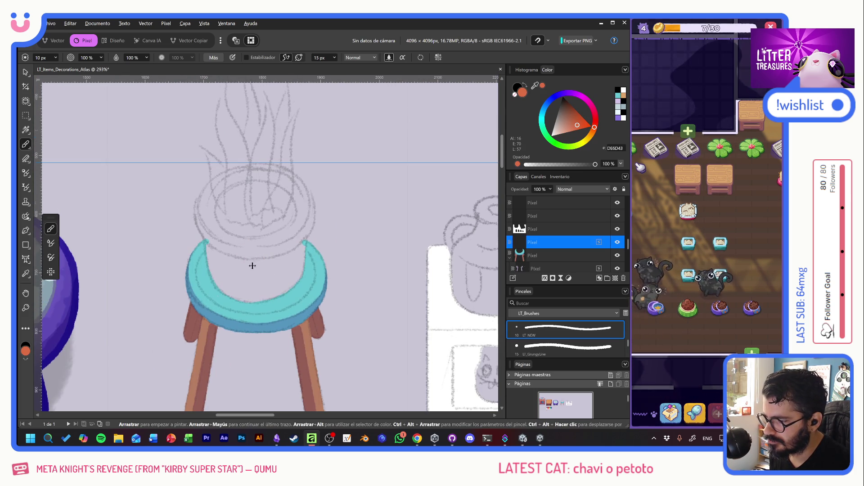
{"action": "scroll", "coordinate": [255, 264], "scroll_direction": "up", "scroll_amount": 3}
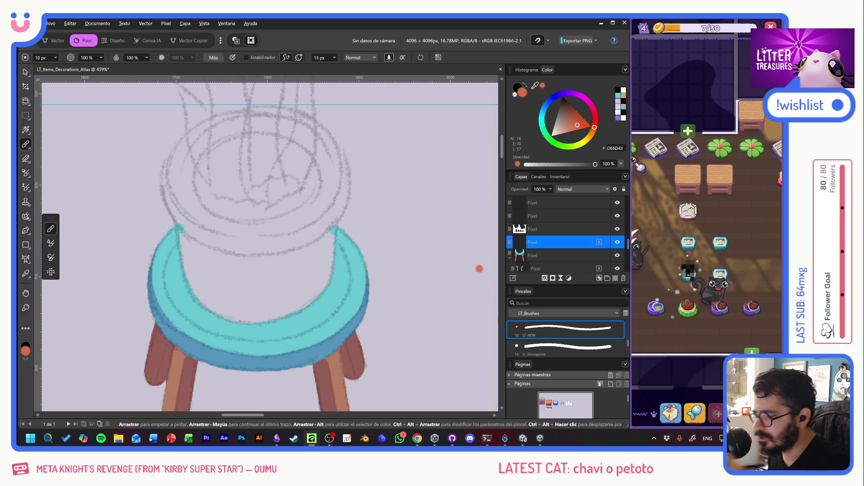
Draw the pot's straight left and right side lines and enable the brush Stabilizer
{"action": "left_click", "coordinate": [176, 217]}
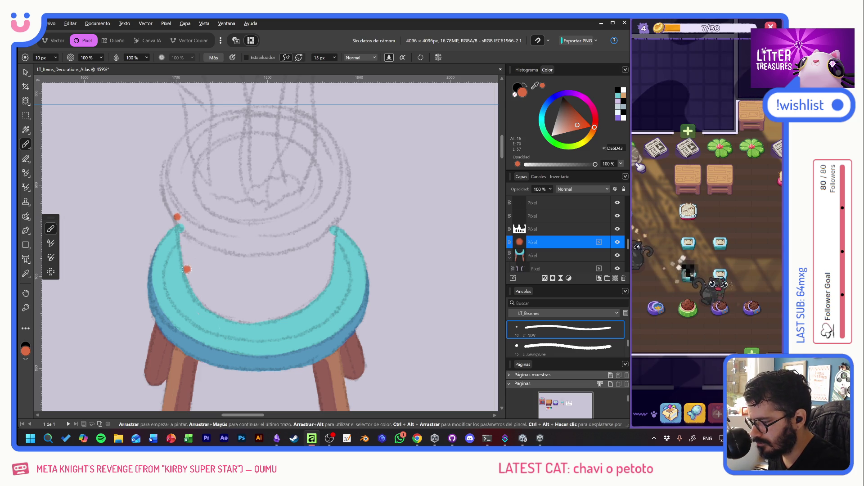
{"action": "left_click", "coordinate": [187, 270], "text": "shift"}
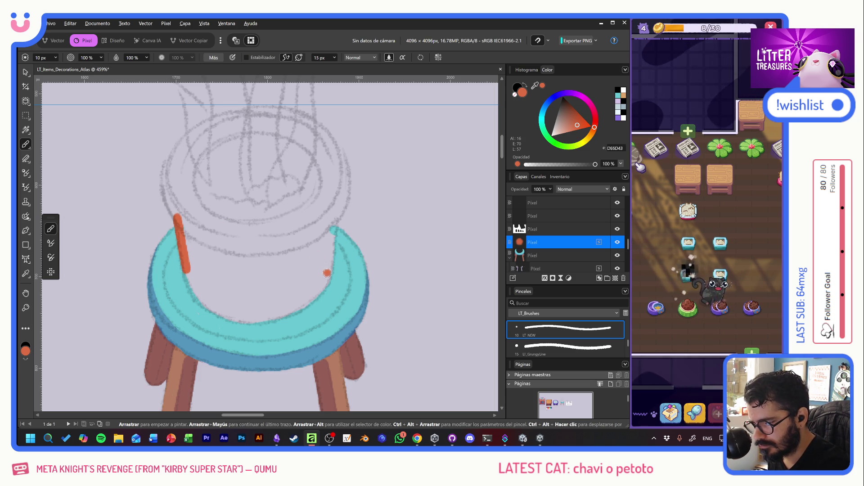
{"action": "left_click", "coordinate": [334, 218], "text": "shift"}
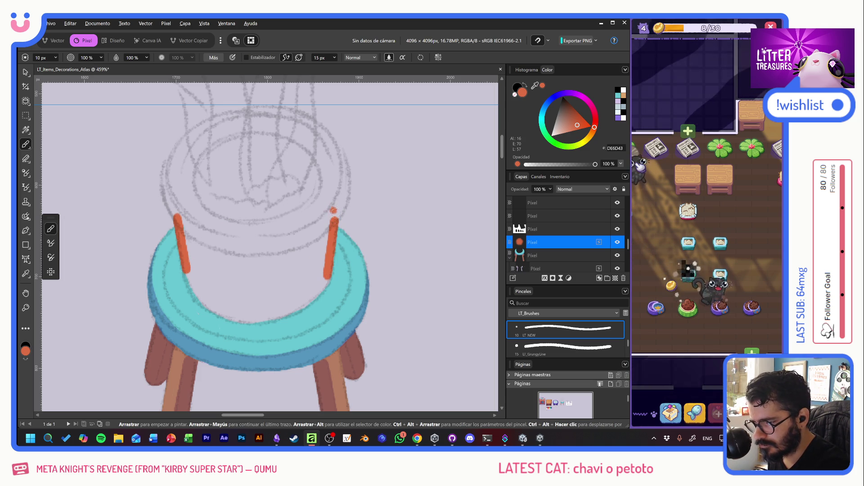
{"action": "mouse_move", "coordinate": [334, 219]}
{"action": "left_mouse_down"}
{"action": "mouse_move", "coordinate": [345, 176]}
{"action": "mouse_move", "coordinate": [338, 159]}
{"action": "left_mouse_up"}
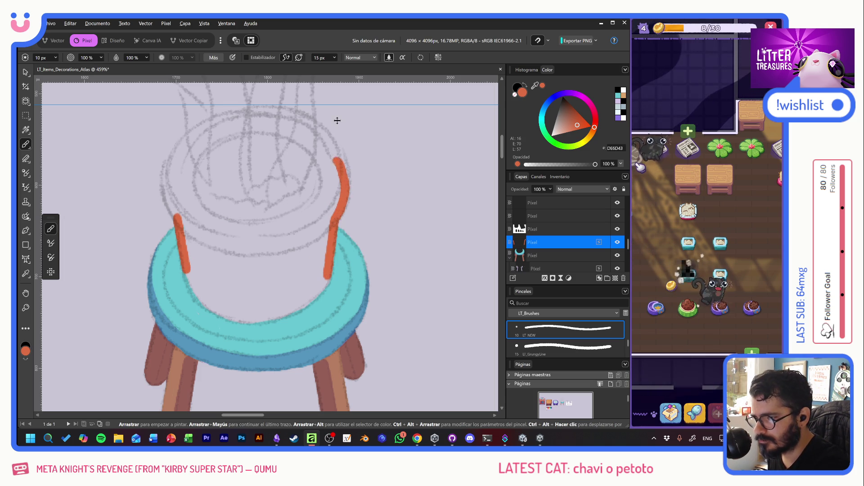
{"action": "key", "text": "ctrl+z"}
{"action": "left_click", "coordinate": [246, 57]}
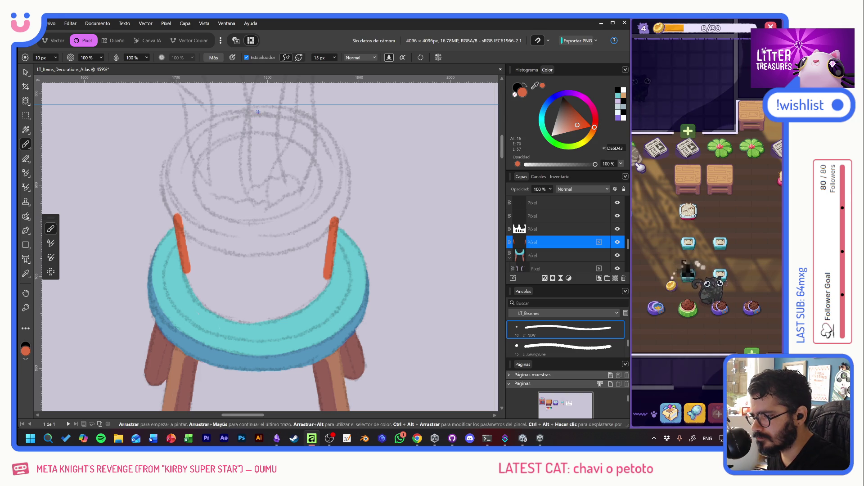
Draw the pot's left side curving into the rim, retrying the right side several times
{"action": "mouse_move", "coordinate": [235, 112]}
{"action": "left_mouse_down"}
{"action": "mouse_move", "coordinate": [201, 123]}
{"action": "mouse_move", "coordinate": [176, 148]}
{"action": "mouse_move", "coordinate": [168, 205]}
{"action": "mouse_move", "coordinate": [165, 178]}
{"action": "mouse_move", "coordinate": [192, 131]}
{"action": "mouse_move", "coordinate": [259, 107]}
{"action": "left_mouse_up"}
{"action": "key", "text": "ctrl+z"}
{"action": "key", "text": "ctrl+z"}
{"action": "mouse_move", "coordinate": [183, 220]}
{"action": "left_mouse_down"}
{"action": "mouse_move", "coordinate": [164, 163]}
{"action": "mouse_move", "coordinate": [205, 125]}
{"action": "mouse_move", "coordinate": [245, 111]}
{"action": "left_mouse_up"}
{"action": "mouse_move", "coordinate": [332, 221]}
{"action": "left_mouse_down"}
{"action": "mouse_move", "coordinate": [345, 156]}
{"action": "mouse_move", "coordinate": [299, 111]}
{"action": "mouse_move", "coordinate": [254, 108]}
{"action": "left_mouse_up"}
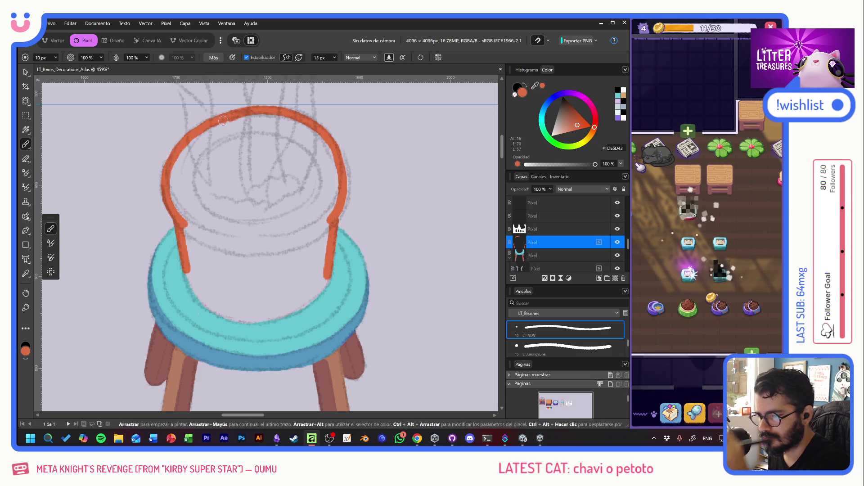
{"action": "key", "text": "ctrl+z"}
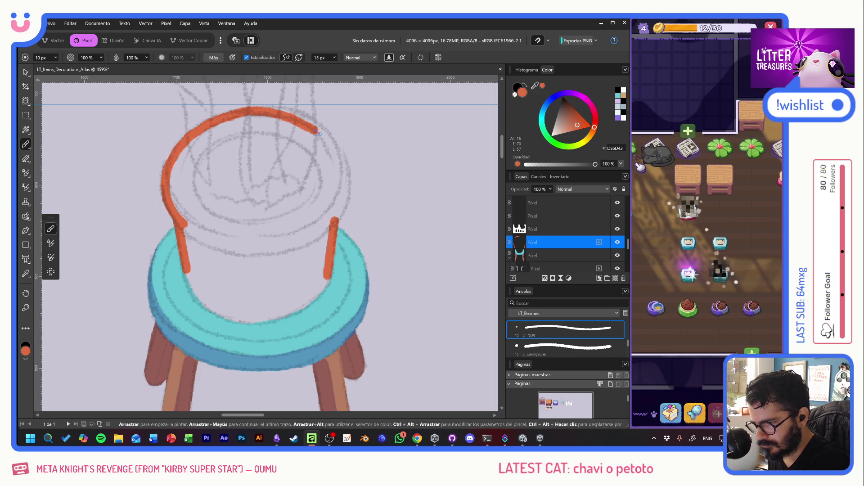
{"action": "key", "text": "ctrl+z"}
{"action": "mouse_move", "coordinate": [332, 222]}
{"action": "left_mouse_down"}
{"action": "mouse_move", "coordinate": [346, 170]}
{"action": "mouse_move", "coordinate": [296, 120]}
{"action": "left_mouse_up"}
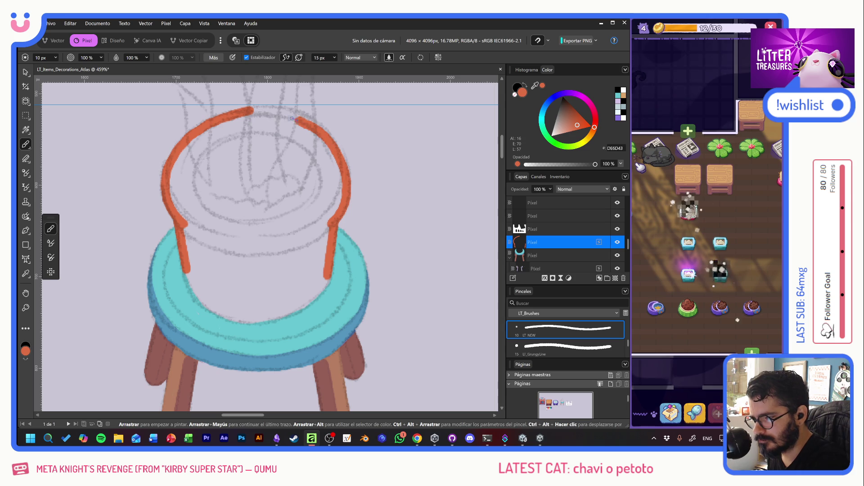
{"action": "key", "text": "ctrl+z"}
{"action": "mouse_move", "coordinate": [331, 220]}
{"action": "left_mouse_down"}
{"action": "mouse_move", "coordinate": [344, 146]}
{"action": "mouse_move", "coordinate": [250, 110]}
{"action": "left_mouse_up"}
{"action": "key", "text": "ctrl+z"}
{"action": "mouse_move", "coordinate": [336, 212]}
{"action": "left_mouse_down"}
{"action": "mouse_move", "coordinate": [345, 144]}
{"action": "mouse_move", "coordinate": [250, 110]}
{"action": "left_mouse_up"}
{"action": "key", "text": "ctrl+z"}
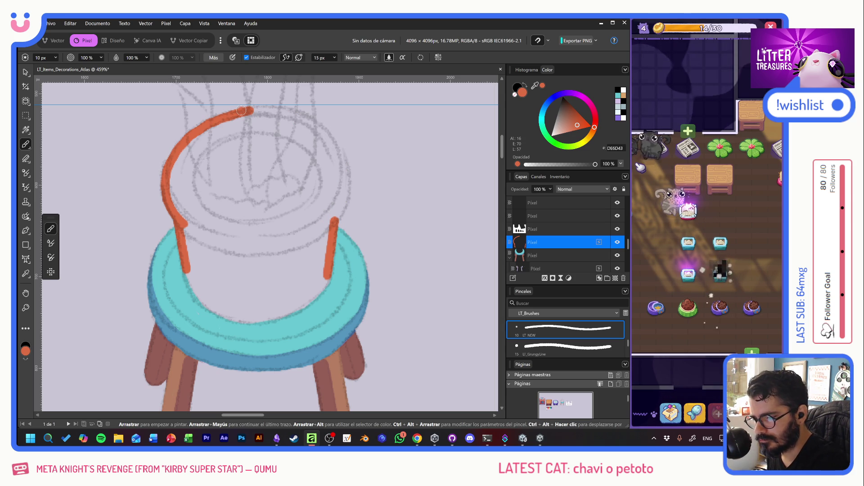
Close the oval rim, extend the sides down to the seat, and start the orange fill
{"action": "left_click_drag", "start_coordinate": [255, 110], "coordinate": [319, 130]}
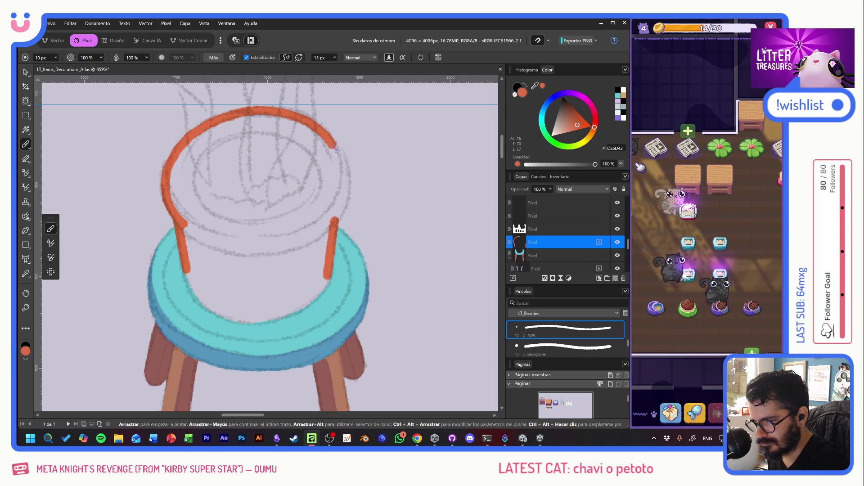
{"action": "mouse_move", "coordinate": [344, 171]}
{"action": "left_mouse_down"}
{"action": "mouse_move", "coordinate": [337, 220]}
{"action": "mouse_move", "coordinate": [295, 242]}
{"action": "mouse_move", "coordinate": [249, 243]}
{"action": "left_mouse_up"}
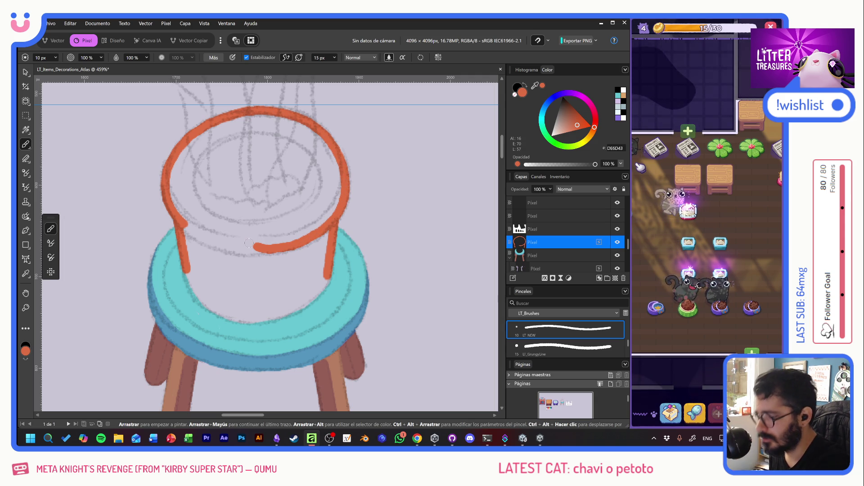
{"action": "mouse_move", "coordinate": [185, 265]}
{"action": "left_mouse_down"}
{"action": "mouse_move", "coordinate": [192, 288]}
{"action": "mouse_move", "coordinate": [232, 318]}
{"action": "mouse_move", "coordinate": [260, 320]}
{"action": "left_mouse_up"}
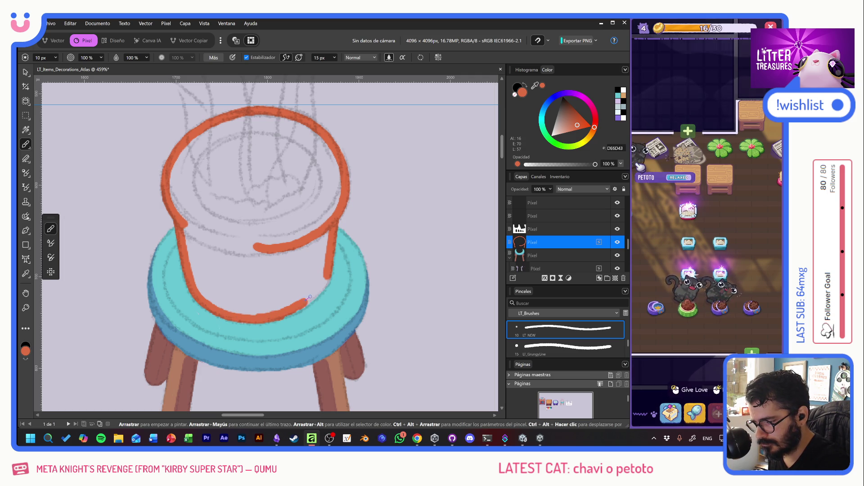
{"action": "left_click_drag", "start_coordinate": [289, 313], "coordinate": [310, 299]}
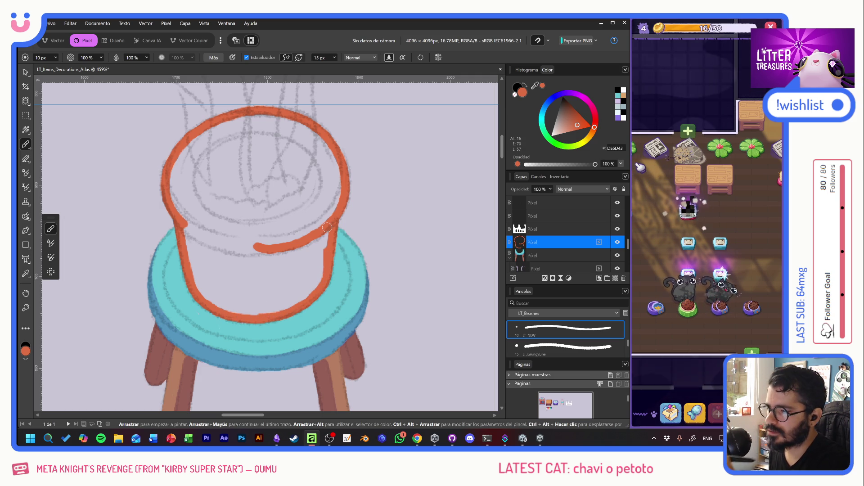
{"action": "mouse_move", "coordinate": [183, 167]}
{"action": "left_mouse_down"}
{"action": "mouse_move", "coordinate": [218, 202]}
{"action": "mouse_move", "coordinate": [233, 180]}
{"action": "mouse_move", "coordinate": [251, 236]}
{"action": "mouse_move", "coordinate": [323, 213]}
{"action": "mouse_move", "coordinate": [333, 178]}
{"action": "left_mouse_up"}
Paint orange over the pot's lower middle, lower left and upper rim gaps
{"action": "mouse_move", "coordinate": [286, 261]}
{"action": "left_mouse_down"}
{"action": "mouse_move", "coordinate": [281, 270]}
{"action": "mouse_move", "coordinate": [261, 225]}
{"action": "left_mouse_up"}
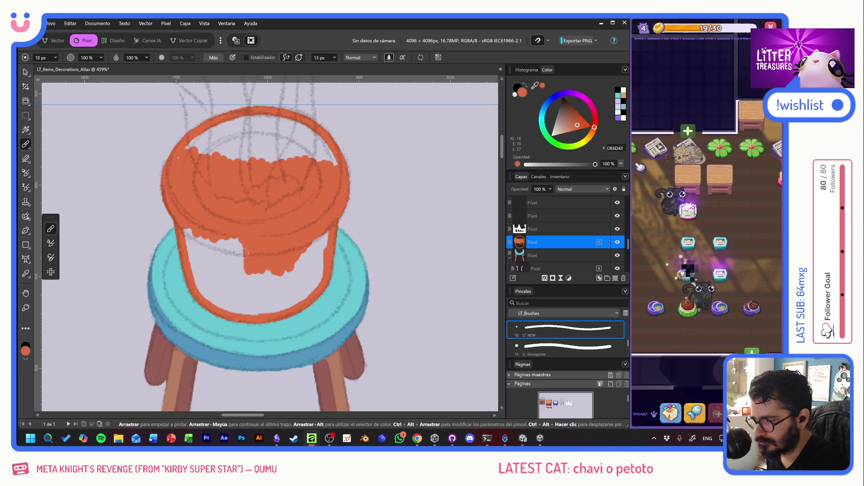
{"action": "mouse_move", "coordinate": [217, 269]}
{"action": "left_mouse_down"}
{"action": "mouse_move", "coordinate": [196, 255]}
{"action": "mouse_move", "coordinate": [212, 288]}
{"action": "mouse_move", "coordinate": [264, 306]}
{"action": "mouse_move", "coordinate": [317, 262]}
{"action": "mouse_move", "coordinate": [326, 234]}
{"action": "mouse_move", "coordinate": [300, 292]}
{"action": "left_mouse_up"}
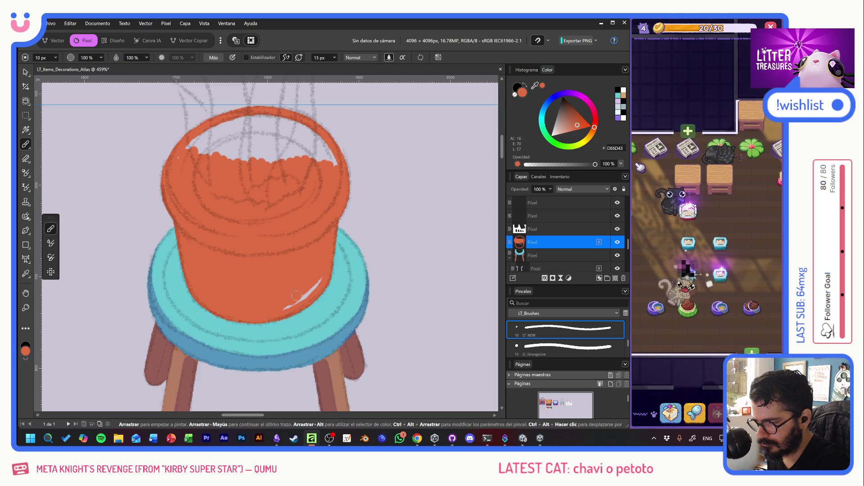
{"action": "mouse_move", "coordinate": [200, 145]}
{"action": "left_mouse_down"}
{"action": "mouse_move", "coordinate": [198, 135]}
{"action": "mouse_move", "coordinate": [225, 128]}
{"action": "mouse_move", "coordinate": [204, 139]}
{"action": "mouse_move", "coordinate": [236, 140]}
{"action": "mouse_move", "coordinate": [230, 155]}
{"action": "left_mouse_up"}
{"action": "mouse_move", "coordinate": [249, 124]}
{"action": "left_mouse_down"}
{"action": "mouse_move", "coordinate": [255, 117]}
{"action": "mouse_move", "coordinate": [325, 146]}
{"action": "left_mouse_up"}
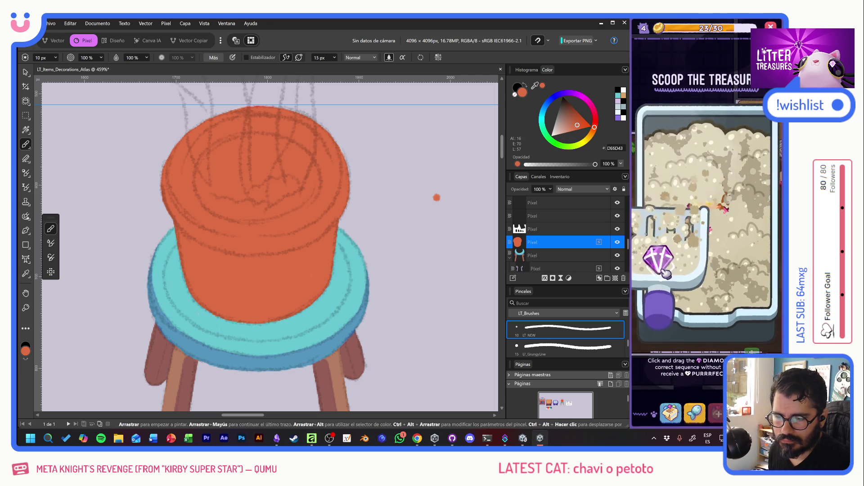
{"action": "left_click", "coordinate": [713, 257]}
Reveal a scooped treasure, place another wooden table, and scoop a new treasure for its reward
{"action": "left_click", "coordinate": [713, 257]}
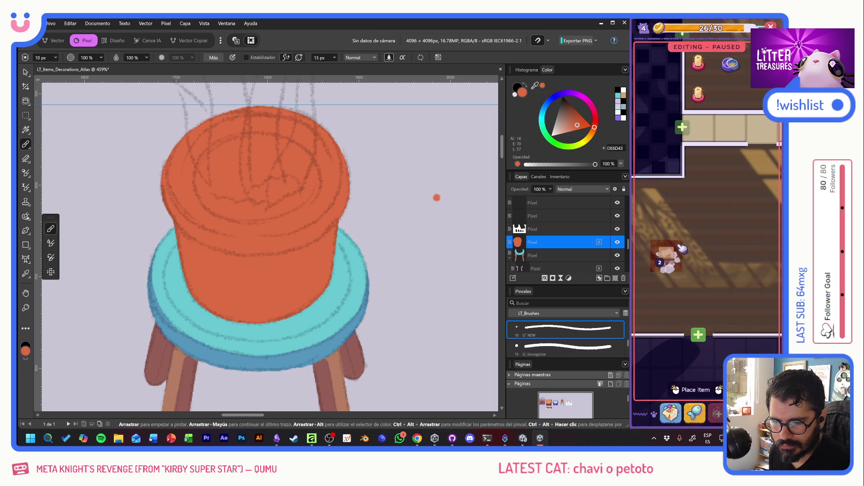
{"action": "left_click", "coordinate": [699, 257]}
{"action": "scroll", "coordinate": [720, 252], "scroll_direction": "up", "scroll_amount": 5}
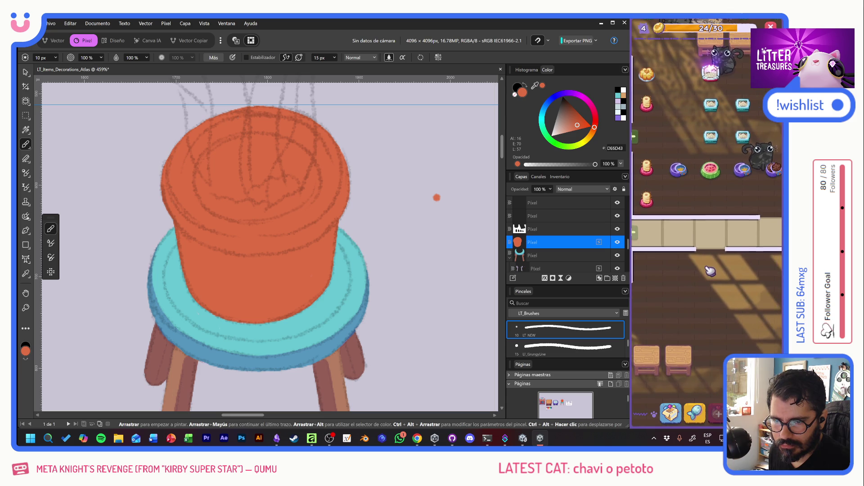
{"action": "left_click", "coordinate": [682, 115]}
{"action": "left_click_drag", "start_coordinate": [657, 270], "coordinate": [747, 255]}
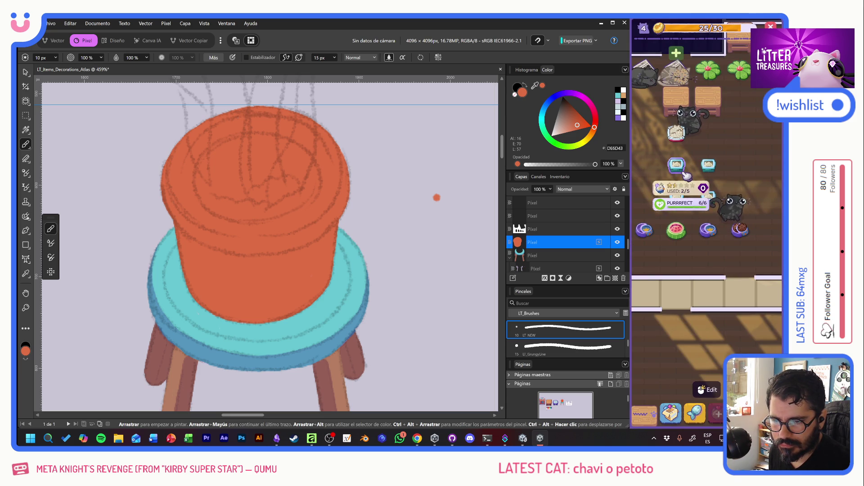
Place a lava lamp from the decorations inventory in the cat room
{"action": "scroll", "coordinate": [720, 216], "scroll_direction": "down", "scroll_amount": 5}
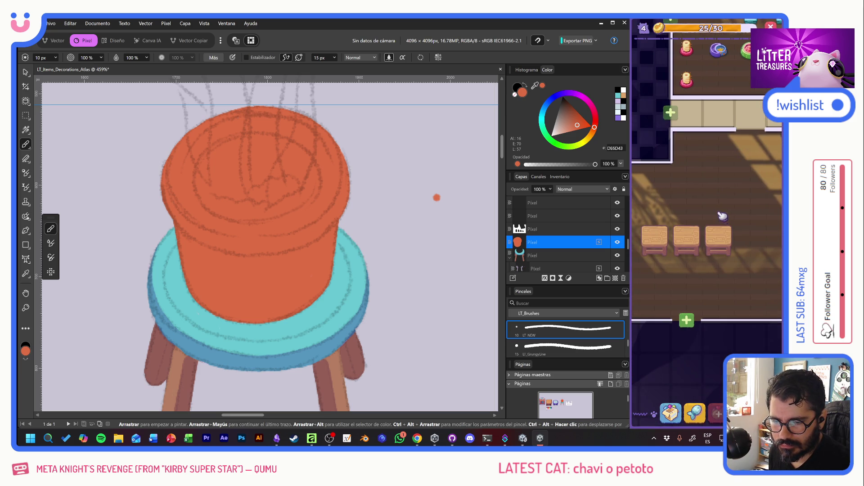
{"action": "left_click", "coordinate": [722, 220]}
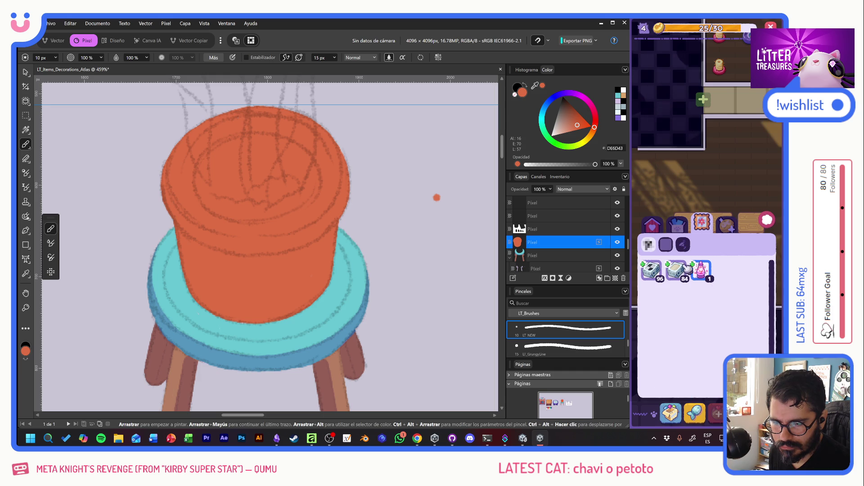
{"action": "left_click", "coordinate": [701, 275]}
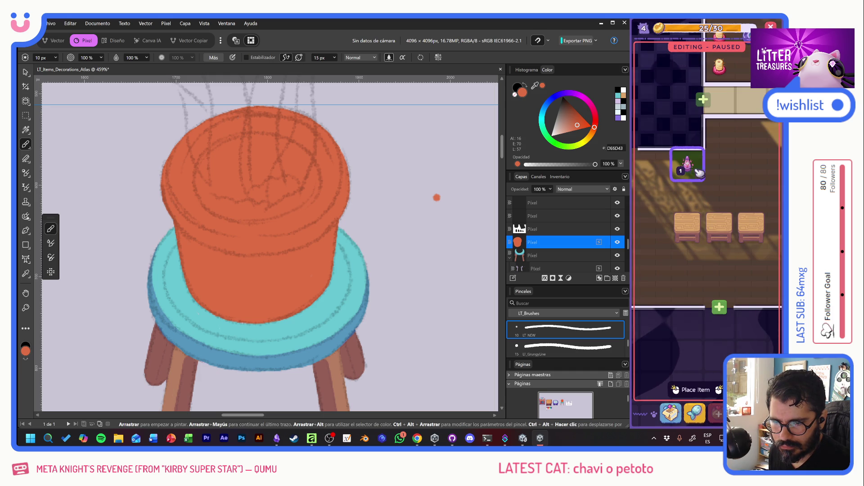
{"action": "left_click", "coordinate": [725, 173]}
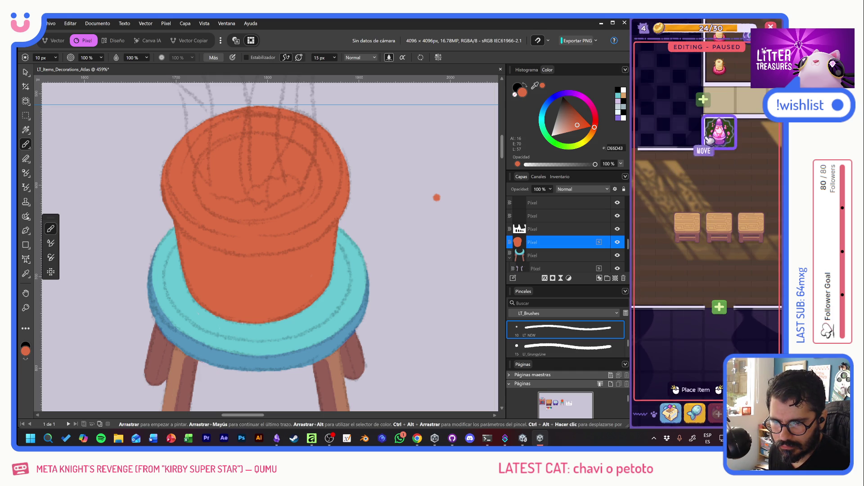
{"action": "left_click", "coordinate": [761, 324]}
Place three cyan items in a column in the room
{"action": "left_click", "coordinate": [671, 411]}
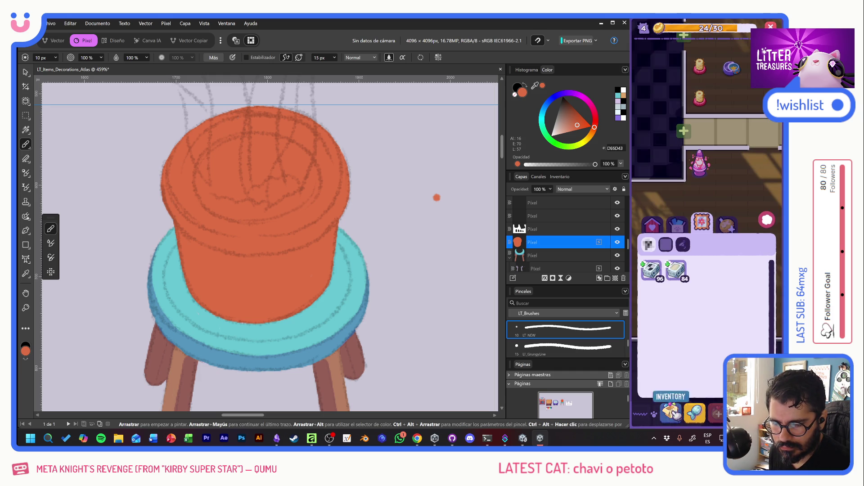
{"action": "left_click", "coordinate": [682, 279]}
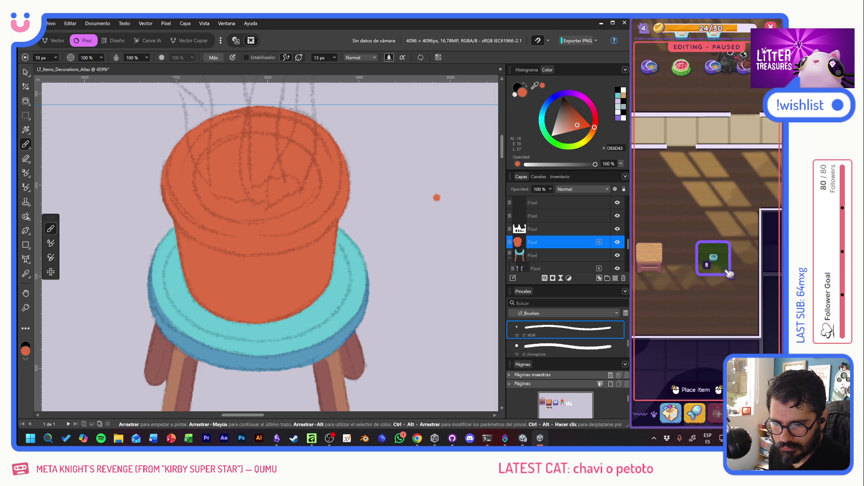
{"action": "left_click_drag", "start_coordinate": [742, 257], "coordinate": [745, 321]}
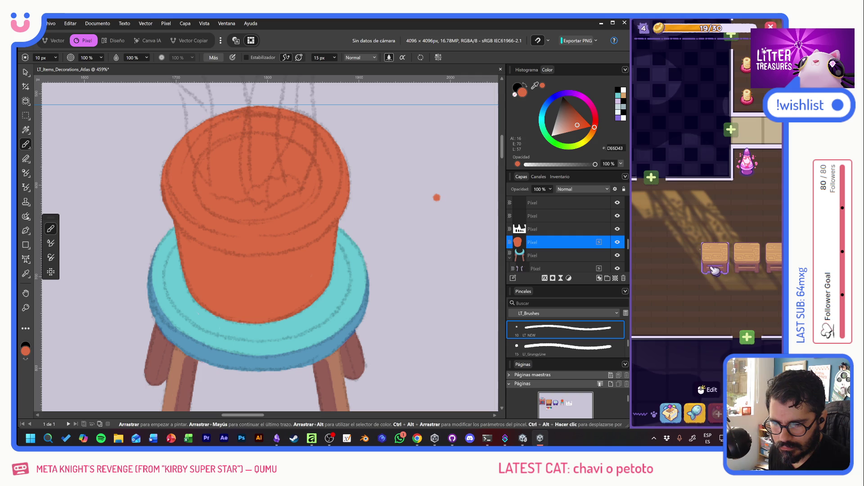
Place the Moon Bowl in another room and refill it with food
{"action": "left_click", "coordinate": [671, 413]}
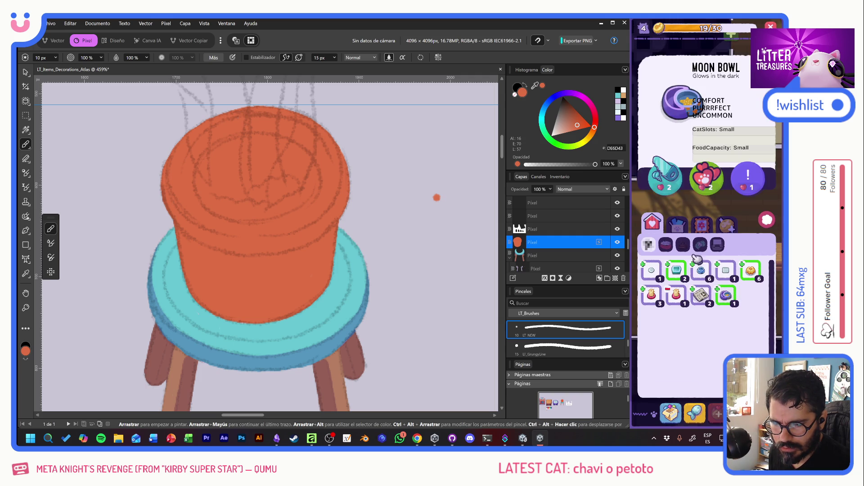
{"action": "left_click", "coordinate": [726, 295]}
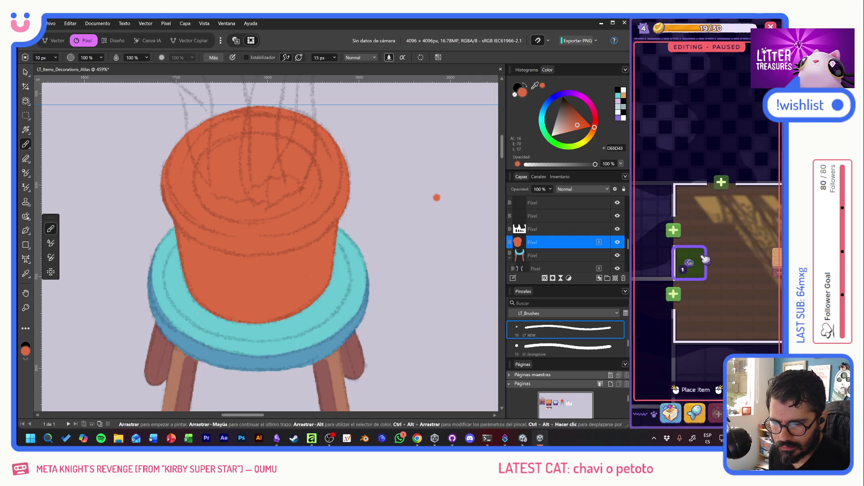
{"action": "left_click", "coordinate": [733, 233]}
{"action": "left_click", "coordinate": [731, 232]}
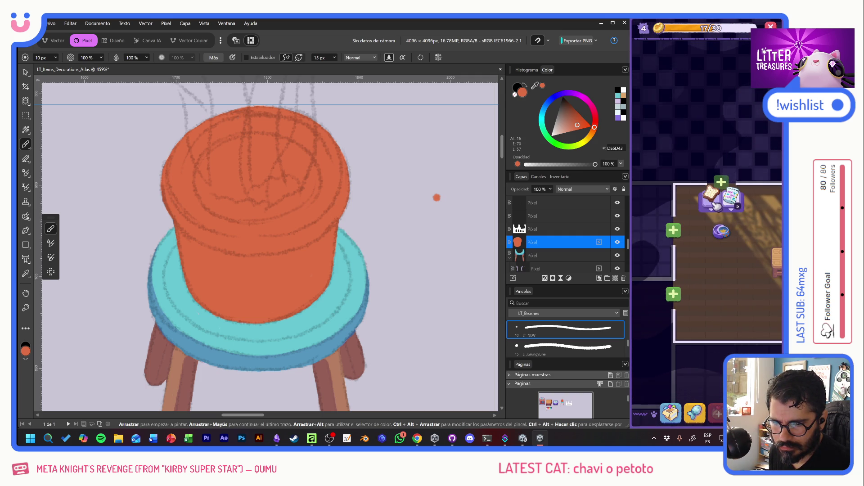
Place two more bowls in the room and pan the view down-left
{"action": "left_click", "coordinate": [670, 413]}
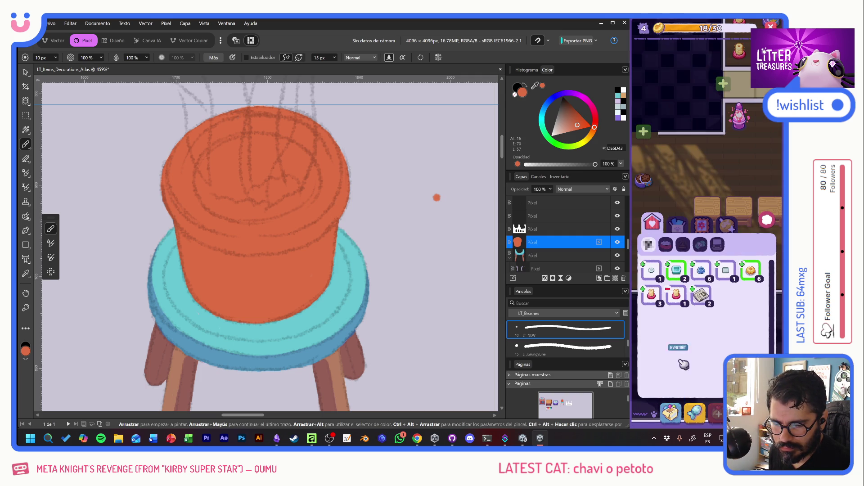
{"action": "left_click", "coordinate": [701, 270]}
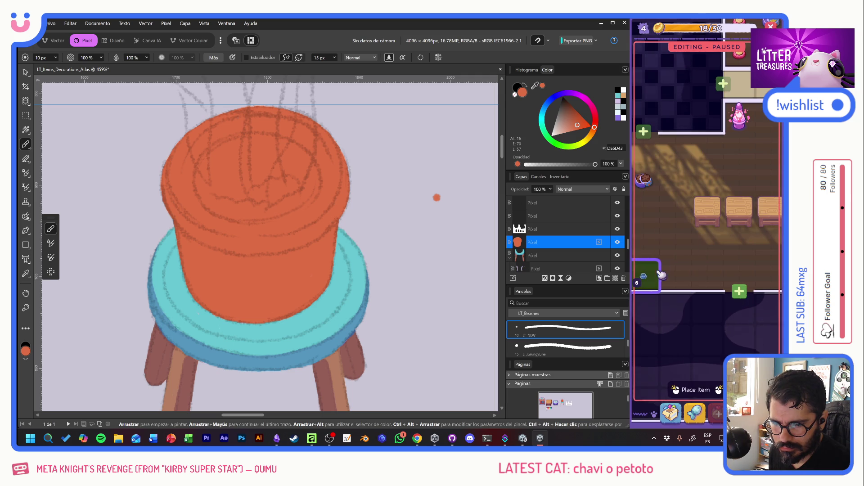
{"action": "left_click", "coordinate": [679, 245]}
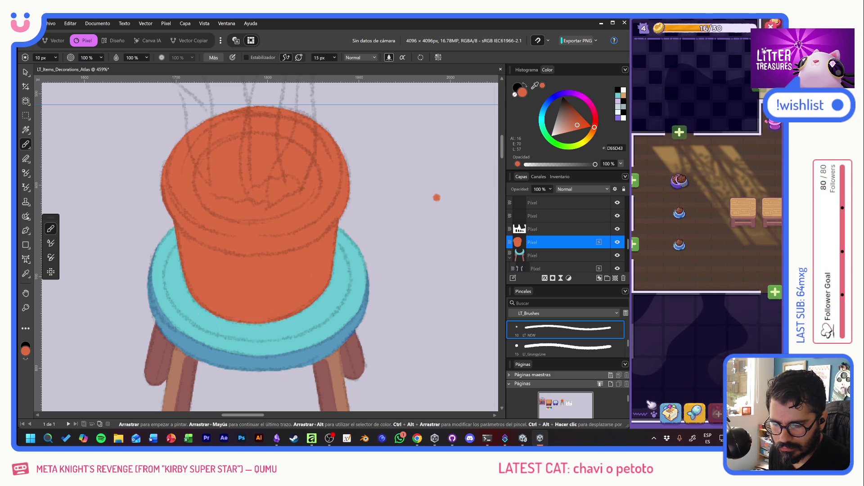
{"action": "left_click", "coordinate": [669, 411]}
{"action": "left_click", "coordinate": [652, 297]}
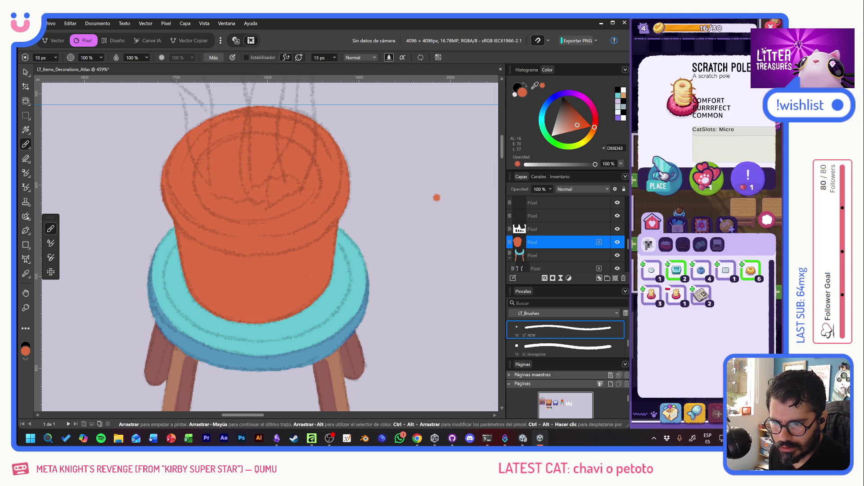
{"action": "left_click", "coordinate": [696, 228]}
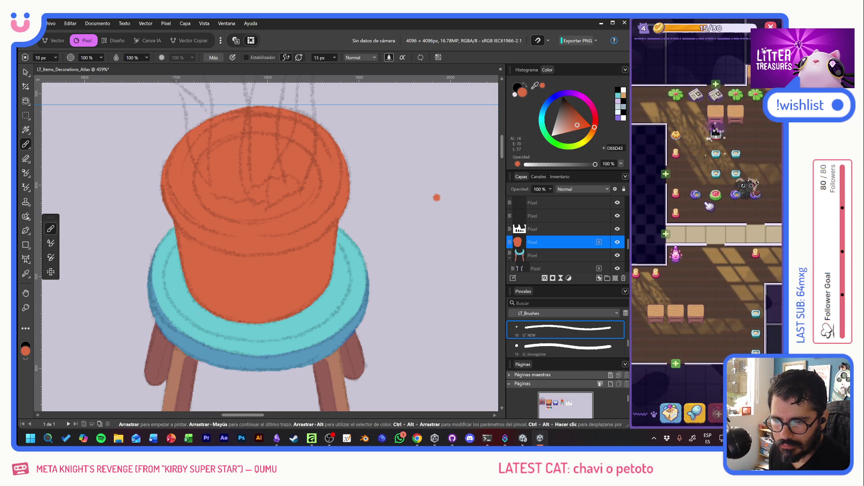
{"action": "left_click_drag", "start_coordinate": [710, 206], "coordinate": [686, 239]}
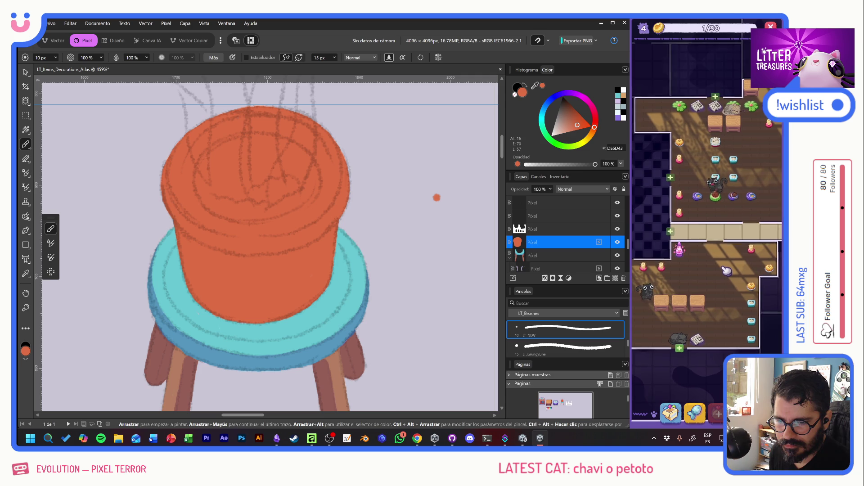
Erase the stray orange dot beside the pot, keeping the pot itself intact
{"action": "key", "text": "alt+shift"}
{"action": "key", "text": "e"}
{"action": "left_click", "coordinate": [434, 213]}
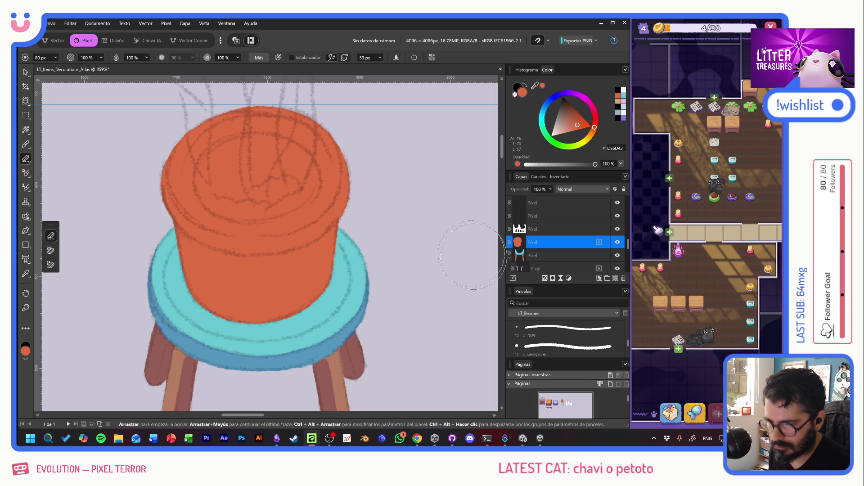
{"action": "mouse_move", "coordinate": [216, 260]}
{"action": "left_mouse_down"}
{"action": "mouse_move", "coordinate": [241, 252]}
{"action": "mouse_move", "coordinate": [320, 263]}
{"action": "left_mouse_up"}
{"action": "key", "text": "ctrl+z"}
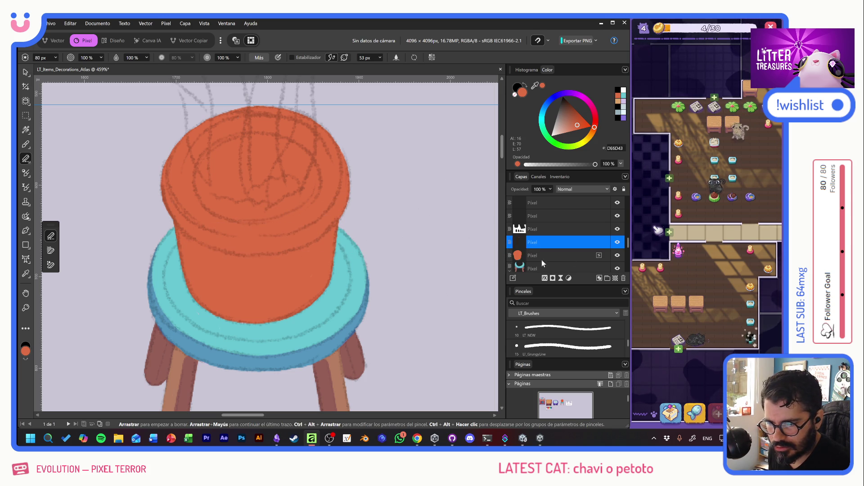
Choose the LT_NEW brush at 10 px
{"action": "left_click", "coordinate": [549, 253]}
{"action": "scroll", "coordinate": [367, 295], "scroll_direction": "down", "scroll_amount": 5}
{"action": "scroll", "coordinate": [362, 146], "scroll_direction": "left", "scroll_amount": 5}
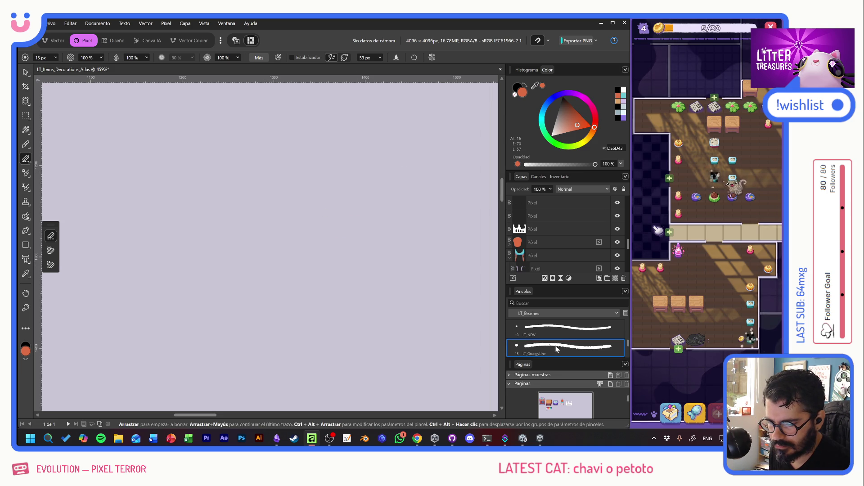
{"action": "left_click", "coordinate": [562, 328]}
{"action": "scroll", "coordinate": [390, 179], "scroll_direction": "down", "scroll_amount": 6}
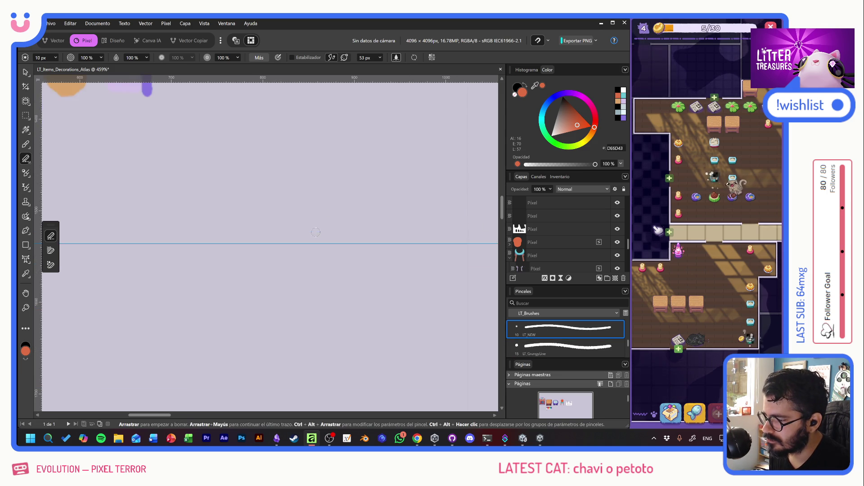
Pick lavender from the palette strip as the shading colour
{"action": "left_click", "coordinate": [26, 145]}
{"action": "left_click", "coordinate": [351, 90], "text": "alt"}
{"action": "scroll", "coordinate": [262, 245], "scroll_direction": "right", "scroll_amount": 6}
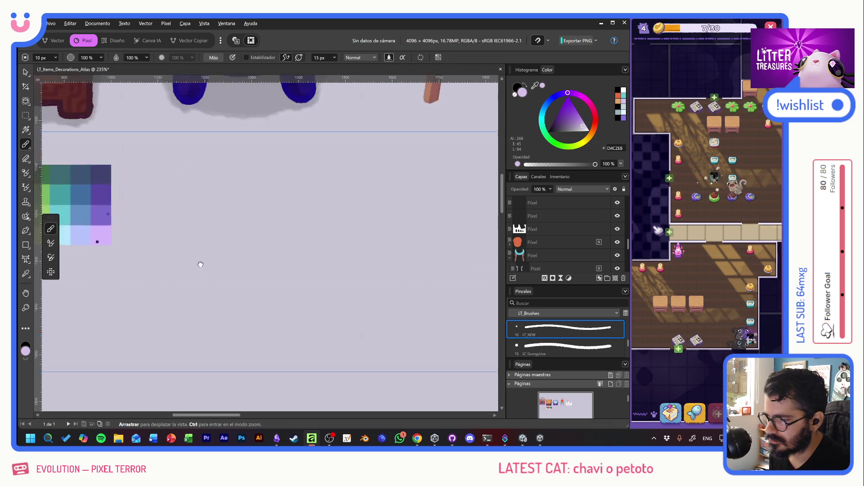
{"action": "scroll", "coordinate": [262, 245], "scroll_direction": "up", "scroll_amount": 3}
{"action": "scroll", "coordinate": [316, 270], "scroll_direction": "up", "scroll_amount": 5}
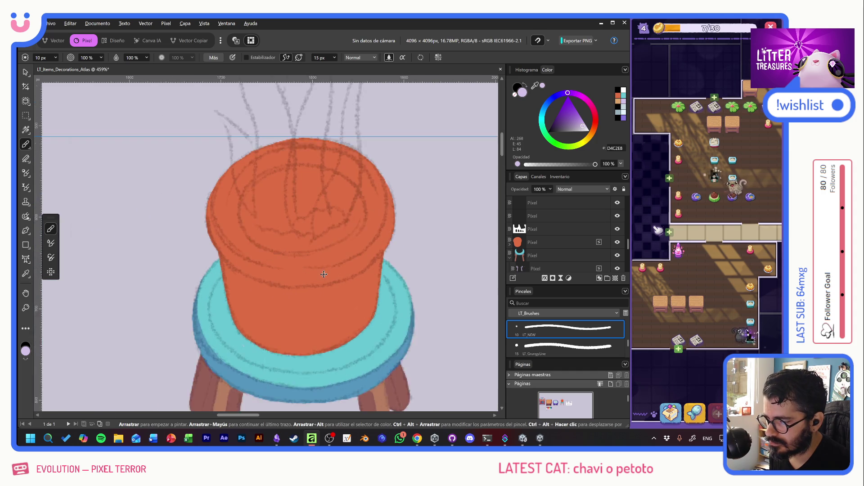
{"action": "left_click_drag", "start_coordinate": [298, 298], "coordinate": [315, 351]}
{"action": "key", "text": "ctrl+z"}
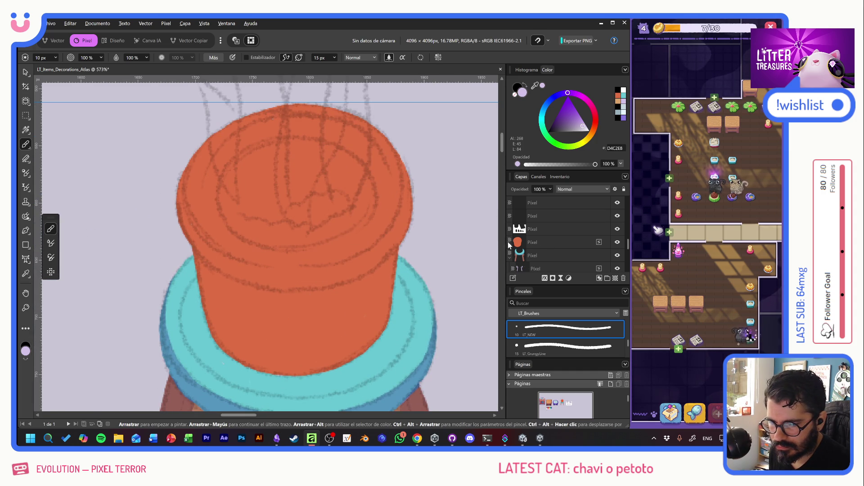
Expand the pot layer, select its child layer, and bring up its blending modes
{"action": "left_click", "coordinate": [509, 245]}
{"action": "left_click", "coordinate": [553, 256]}
{"action": "left_click", "coordinate": [576, 189]}
Set the child layer to Multiply and shade the pot's left rim and left side
{"action": "left_click", "coordinate": [576, 212]}
{"action": "mouse_move", "coordinate": [315, 284]}
{"action": "left_mouse_down"}
{"action": "mouse_move", "coordinate": [280, 315]}
{"action": "mouse_move", "coordinate": [324, 338]}
{"action": "left_mouse_up"}
{"action": "key", "text": "ctrl+z"}
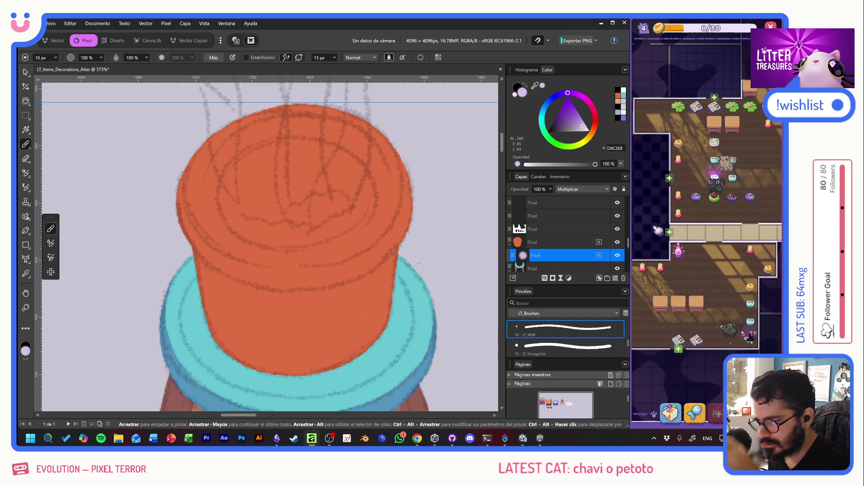
{"action": "left_click", "coordinate": [381, 209]}
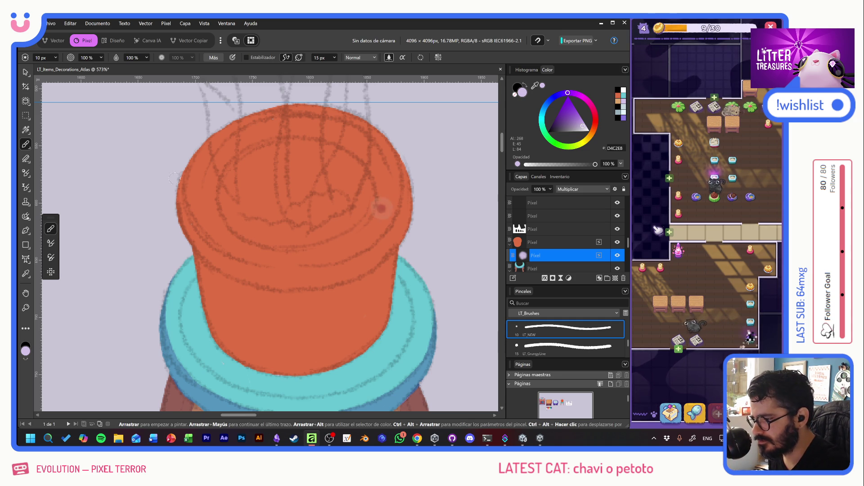
{"action": "mouse_move", "coordinate": [180, 179]}
{"action": "left_mouse_down"}
{"action": "mouse_move", "coordinate": [195, 235]}
{"action": "mouse_move", "coordinate": [254, 269]}
{"action": "left_mouse_up"}
{"action": "key", "text": "ctrl+z"}
{"action": "mouse_move", "coordinate": [180, 199]}
{"action": "left_mouse_down"}
{"action": "mouse_move", "coordinate": [211, 247]}
{"action": "mouse_move", "coordinate": [259, 274]}
{"action": "mouse_move", "coordinate": [285, 273]}
{"action": "mouse_move", "coordinate": [212, 273]}
{"action": "mouse_move", "coordinate": [208, 306]}
{"action": "mouse_move", "coordinate": [230, 354]}
{"action": "left_mouse_up"}
{"action": "mouse_move", "coordinate": [215, 287]}
{"action": "left_mouse_down"}
{"action": "mouse_move", "coordinate": [232, 355]}
{"action": "mouse_move", "coordinate": [248, 315]}
{"action": "mouse_move", "coordinate": [286, 386]}
{"action": "mouse_move", "coordinate": [311, 347]}
{"action": "mouse_move", "coordinate": [369, 318]}
{"action": "mouse_move", "coordinate": [388, 276]}
{"action": "mouse_move", "coordinate": [387, 251]}
{"action": "mouse_move", "coordinate": [322, 315]}
{"action": "mouse_move", "coordinate": [270, 314]}
{"action": "mouse_move", "coordinate": [242, 291]}
{"action": "left_mouse_up"}
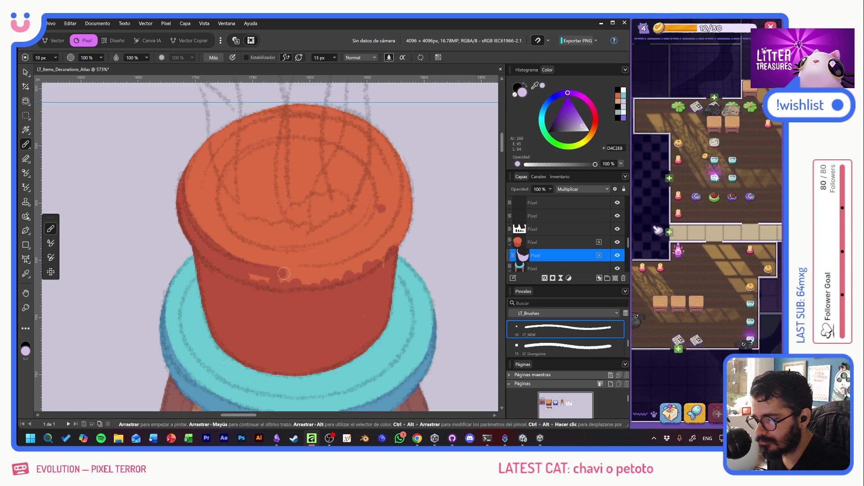
Shade the pot's rim band over the scallops, its right edge, and the lower rim band
{"action": "left_click_drag", "start_coordinate": [337, 266], "coordinate": [392, 238]}
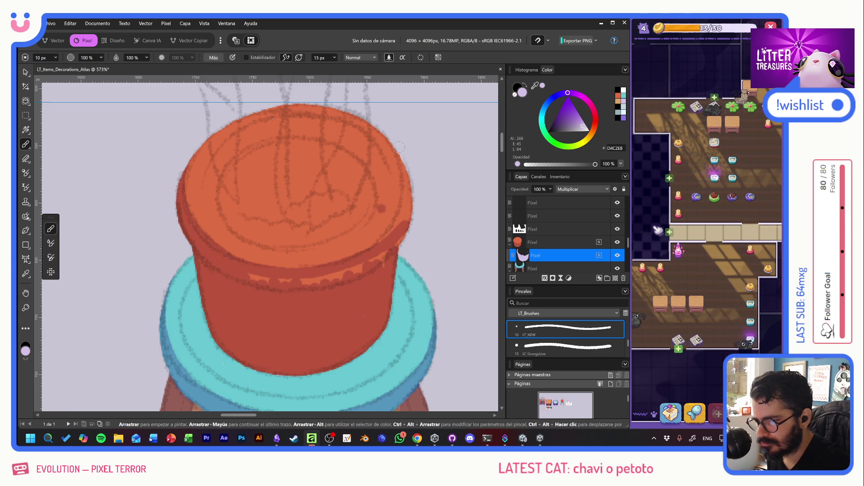
{"action": "left_click_drag", "start_coordinate": [409, 203], "coordinate": [401, 154]}
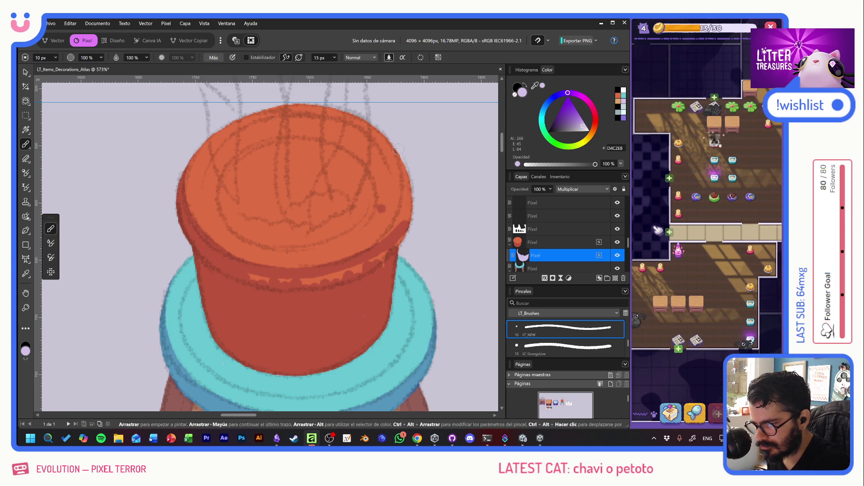
{"action": "key", "text": "e"}
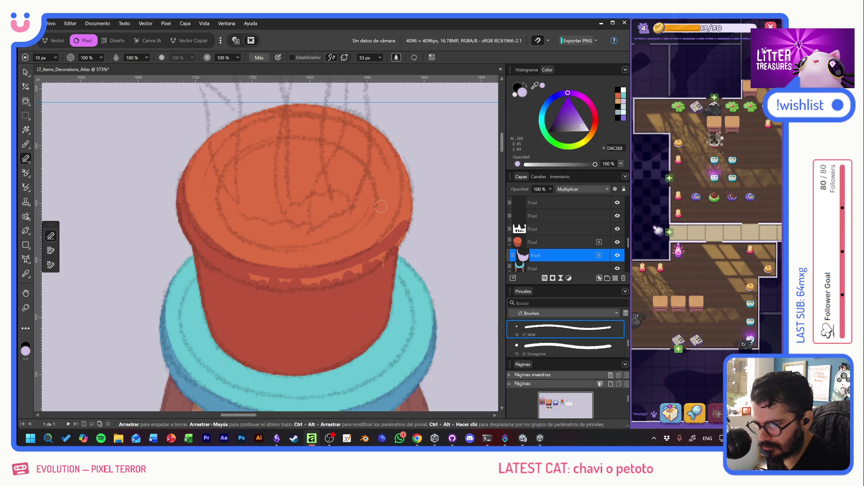
{"action": "key", "text": "b"}
{"action": "mouse_move", "coordinate": [395, 146]}
{"action": "left_mouse_down"}
{"action": "mouse_move", "coordinate": [403, 216]}
{"action": "mouse_move", "coordinate": [393, 230]}
{"action": "left_mouse_up"}
{"action": "key", "text": "ctrl+z"}
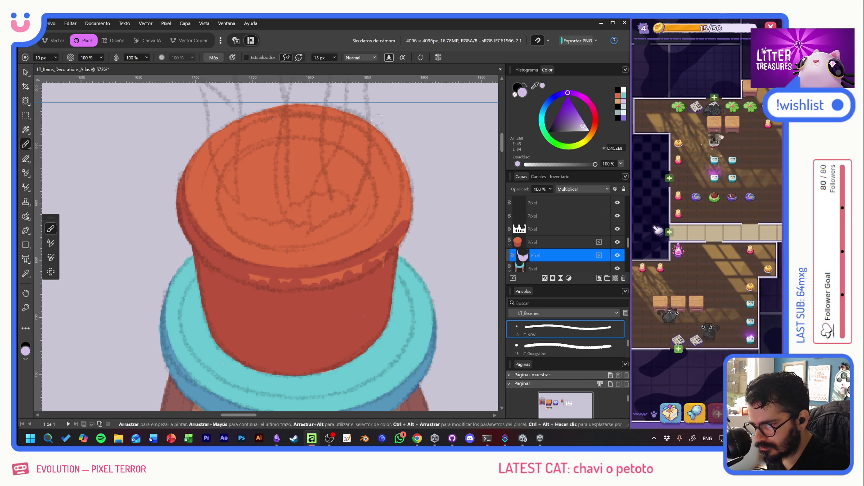
{"action": "mouse_move", "coordinate": [396, 157]}
{"action": "left_mouse_down"}
{"action": "mouse_move", "coordinate": [403, 210]}
{"action": "mouse_move", "coordinate": [394, 232]}
{"action": "left_mouse_up"}
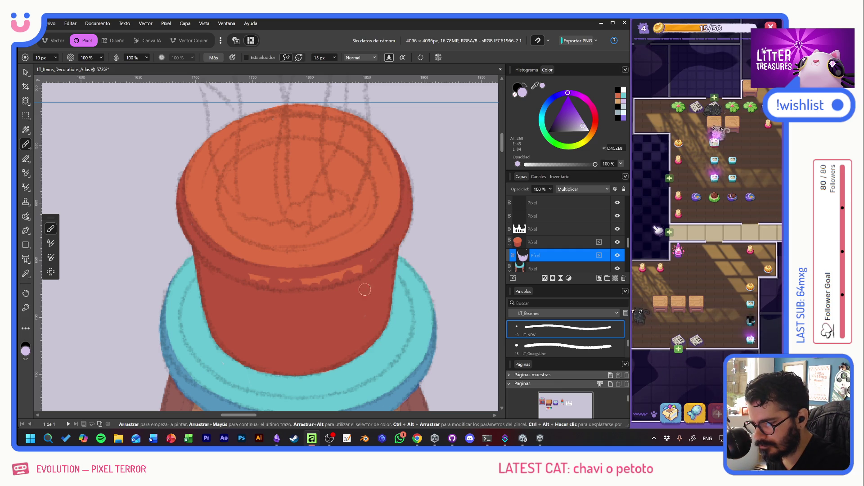
{"action": "left_click_drag", "start_coordinate": [343, 280], "coordinate": [264, 282]}
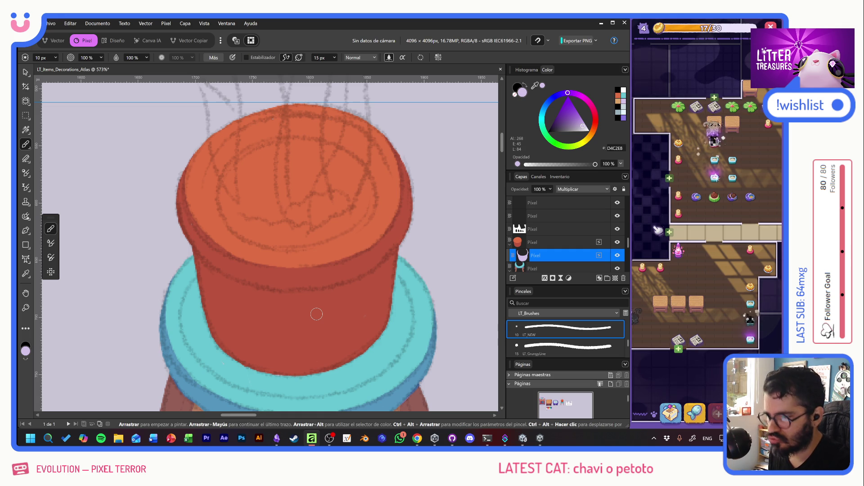
{"action": "mouse_move", "coordinate": [219, 198]}
{"action": "left_mouse_down"}
{"action": "mouse_move", "coordinate": [221, 165]}
{"action": "mouse_move", "coordinate": [264, 139]}
{"action": "mouse_move", "coordinate": [330, 134]}
{"action": "mouse_move", "coordinate": [373, 168]}
{"action": "mouse_move", "coordinate": [372, 211]}
{"action": "left_mouse_up"}
{"action": "key", "text": "ctrl+z"}
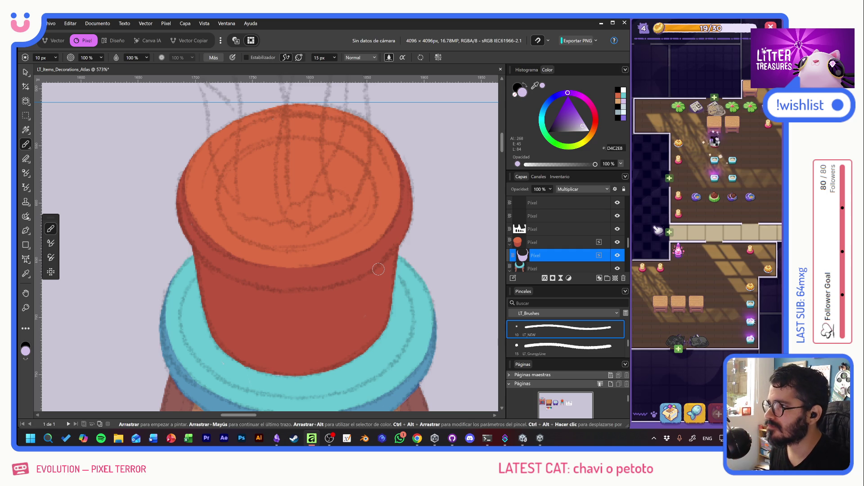
Add a new pixel layer with Multiply blending for more shading
{"action": "scroll", "coordinate": [314, 308], "scroll_direction": "down", "scroll_amount": 1}
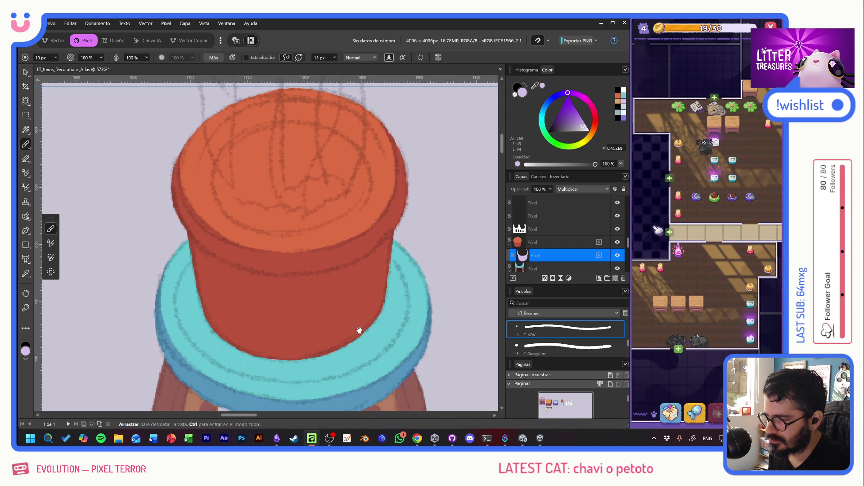
{"action": "left_click", "coordinate": [607, 278]}
{"action": "left_click", "coordinate": [580, 189]}
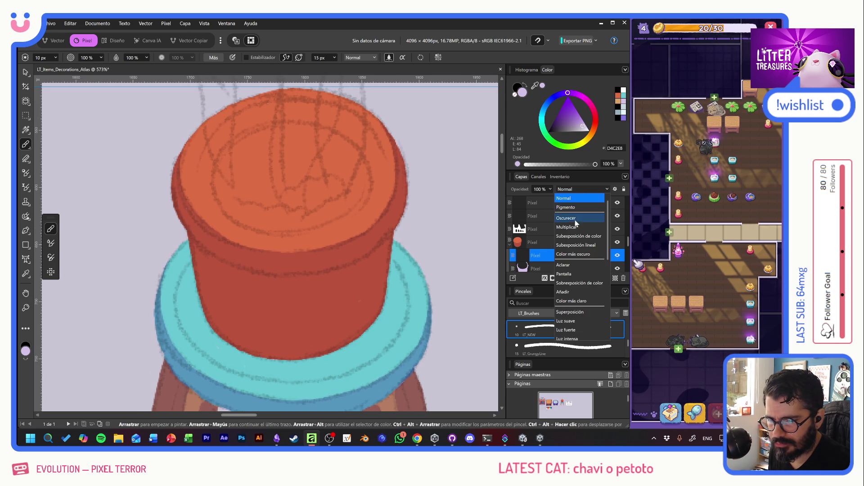
{"action": "left_click", "coordinate": [578, 212]}
Paint dark stripes down the pot's left side on the new Multiply layer
{"action": "mouse_move", "coordinate": [336, 293]}
{"action": "left_mouse_down"}
{"action": "mouse_move", "coordinate": [316, 319]}
{"action": "mouse_move", "coordinate": [338, 288]}
{"action": "left_mouse_up"}
{"action": "key", "text": "ctrl+z"}
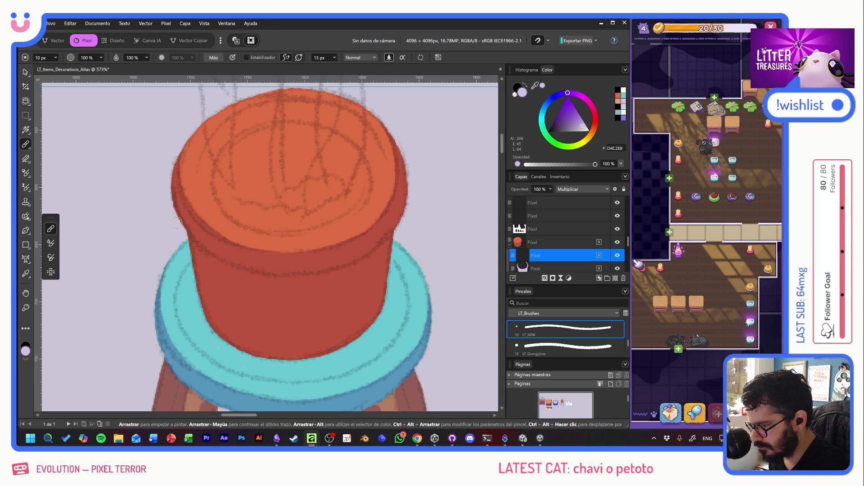
{"action": "mouse_move", "coordinate": [226, 266]}
{"action": "left_mouse_down"}
{"action": "mouse_move", "coordinate": [214, 263]}
{"action": "mouse_move", "coordinate": [263, 281]}
{"action": "left_mouse_up"}
{"action": "key", "text": "ctrl+z"}
{"action": "key", "text": "ctrl+z"}
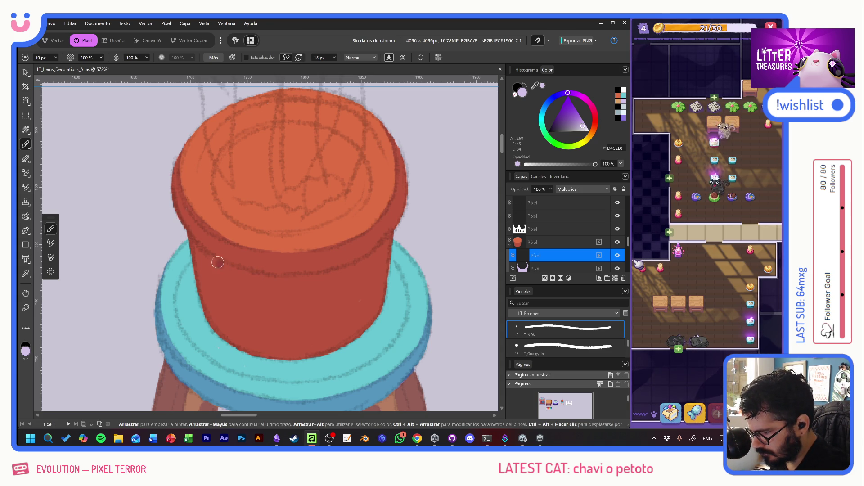
{"action": "left_click_drag", "start_coordinate": [209, 257], "coordinate": [263, 280]}
{"action": "key", "text": "ctrl+z"}
{"action": "mouse_move", "coordinate": [209, 256]}
{"action": "left_mouse_down"}
{"action": "mouse_move", "coordinate": [263, 280]}
{"action": "mouse_move", "coordinate": [270, 355]}
{"action": "left_mouse_up"}
{"action": "left_click", "coordinate": [282, 337]}
{"action": "mouse_move", "coordinate": [211, 258]}
{"action": "left_mouse_down"}
{"action": "mouse_move", "coordinate": [217, 295]}
{"action": "mouse_move", "coordinate": [263, 359]}
{"action": "left_mouse_up"}
{"action": "key", "text": "ctrl+z"}
{"action": "key", "text": "ctrl+z"}
{"action": "mouse_move", "coordinate": [211, 262]}
{"action": "left_mouse_down"}
{"action": "mouse_move", "coordinate": [222, 320]}
{"action": "mouse_move", "coordinate": [269, 354]}
{"action": "left_mouse_up"}
{"action": "mouse_move", "coordinate": [217, 270]}
{"action": "left_mouse_down"}
{"action": "mouse_move", "coordinate": [243, 342]}
{"action": "mouse_move", "coordinate": [257, 337]}
{"action": "mouse_move", "coordinate": [245, 277]}
{"action": "mouse_move", "coordinate": [231, 283]}
{"action": "left_mouse_up"}
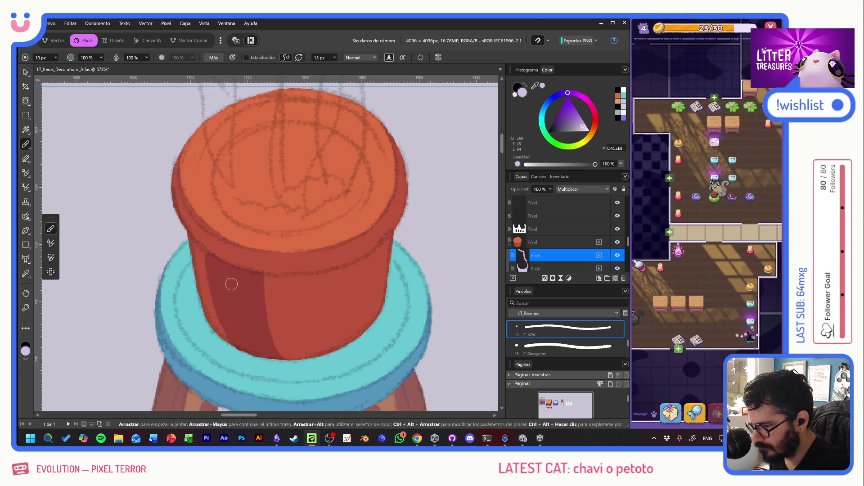
Paint two dark red vertical stripes on the pot body plus dark dabs on its top and sides
{"action": "scroll", "coordinate": [318, 203], "scroll_direction": "down", "scroll_amount": 3}
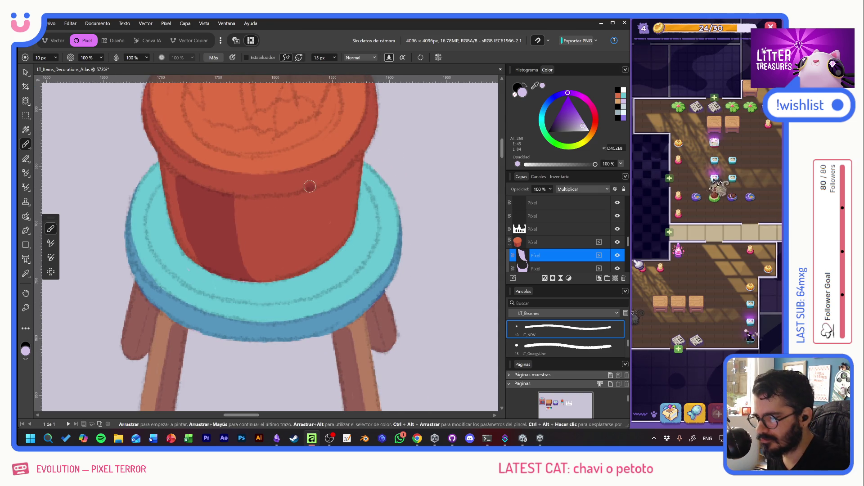
{"action": "left_click_drag", "start_coordinate": [312, 193], "coordinate": [314, 245]}
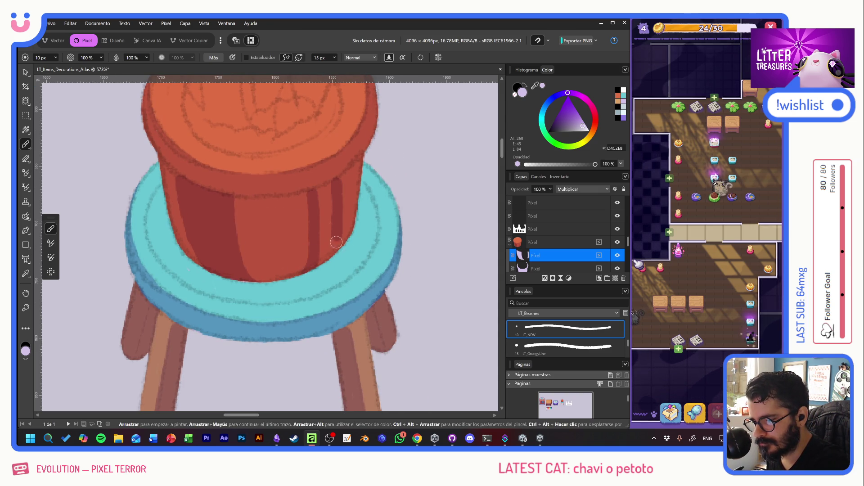
{"action": "mouse_move", "coordinate": [320, 190]}
{"action": "left_mouse_down"}
{"action": "mouse_move", "coordinate": [334, 192]}
{"action": "mouse_move", "coordinate": [323, 263]}
{"action": "left_mouse_up"}
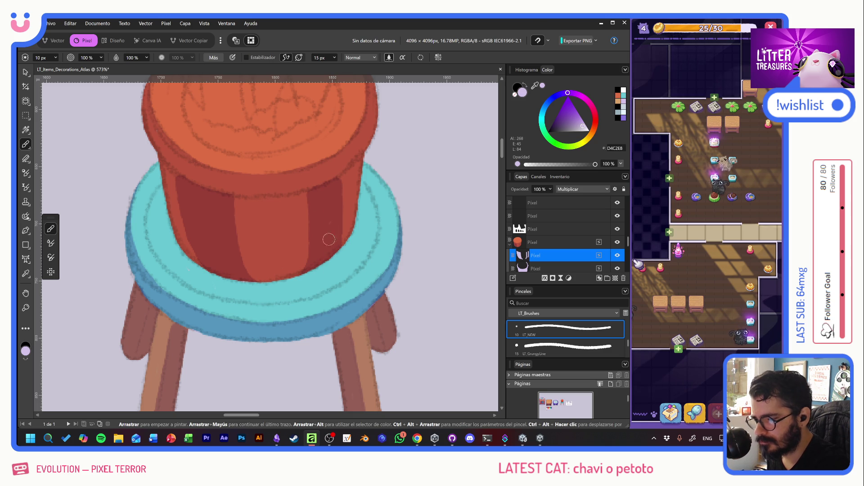
{"action": "scroll", "coordinate": [356, 194], "scroll_direction": "up", "scroll_amount": 4}
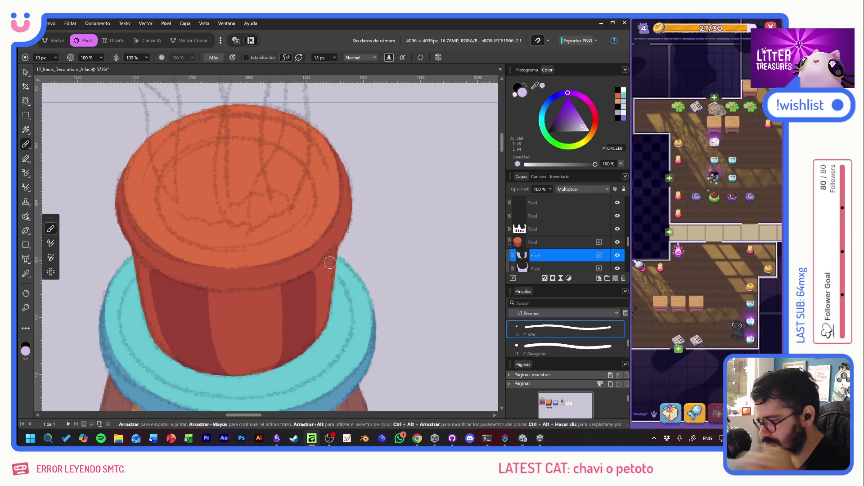
{"action": "left_click", "coordinate": [302, 145]}
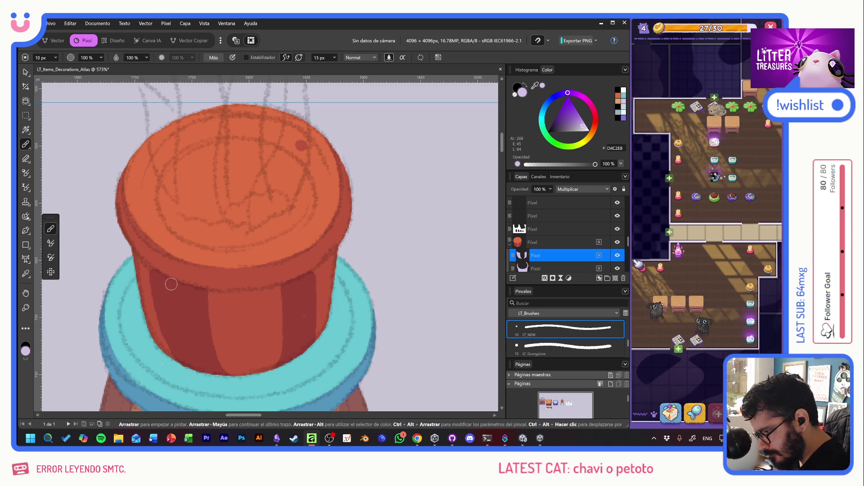
{"action": "left_click_drag", "start_coordinate": [206, 295], "coordinate": [263, 298]}
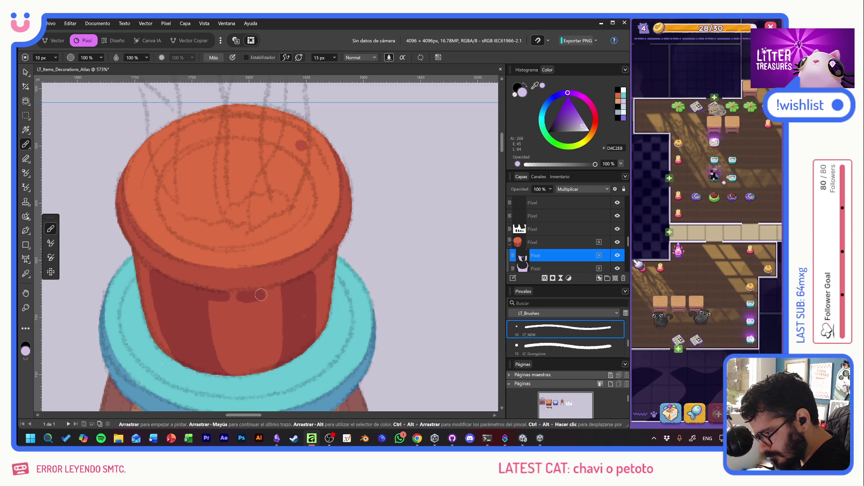
{"action": "left_click", "coordinate": [325, 266]}
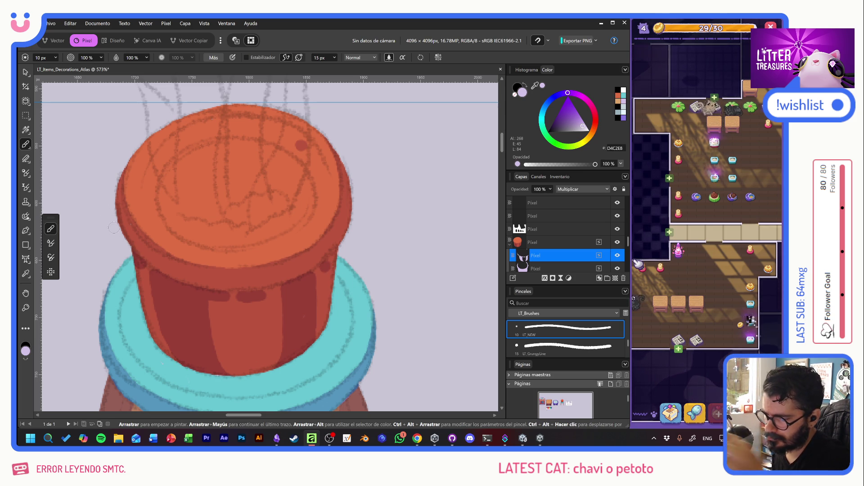
{"action": "left_click", "coordinate": [259, 207]}
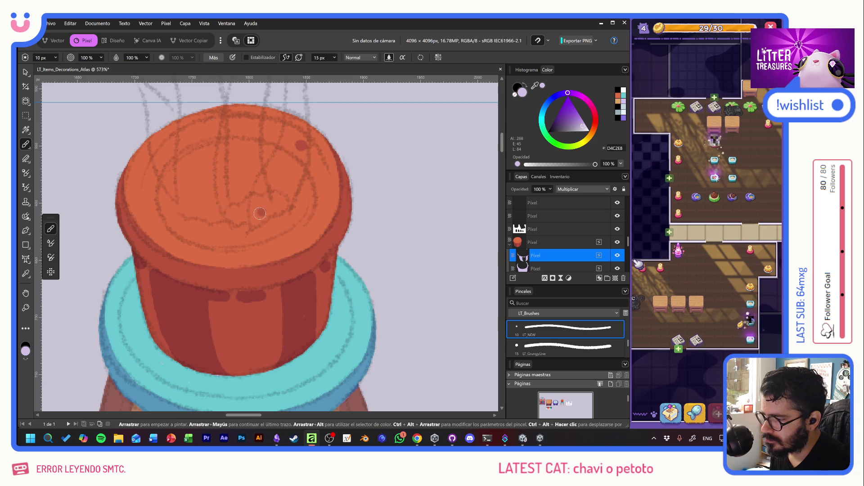
{"action": "left_click_drag", "start_coordinate": [259, 206], "coordinate": [284, 218]}
{"action": "key", "text": "e"}
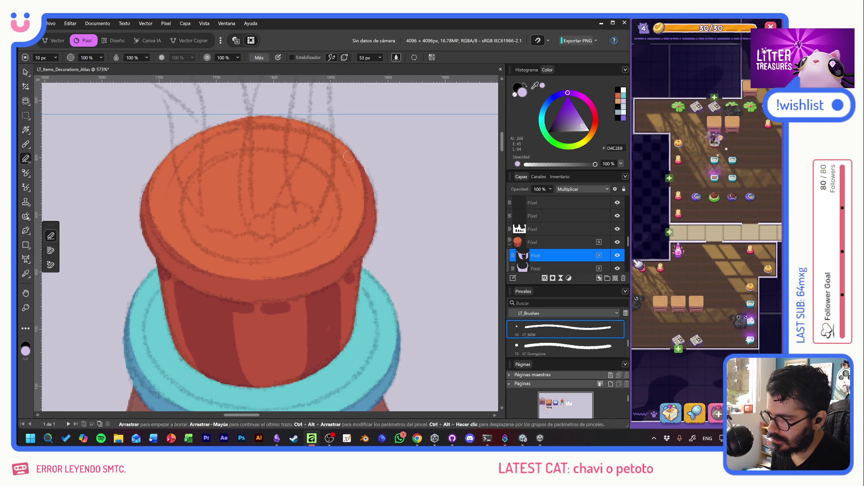
Add an empty pixel layer above the pot layer, skip renaming it, and return to the Paint Brush
{"action": "scroll", "coordinate": [266, 274], "scroll_direction": "down", "scroll_amount": 3}
{"action": "scroll", "coordinate": [315, 288], "scroll_direction": "up", "scroll_amount": 3}
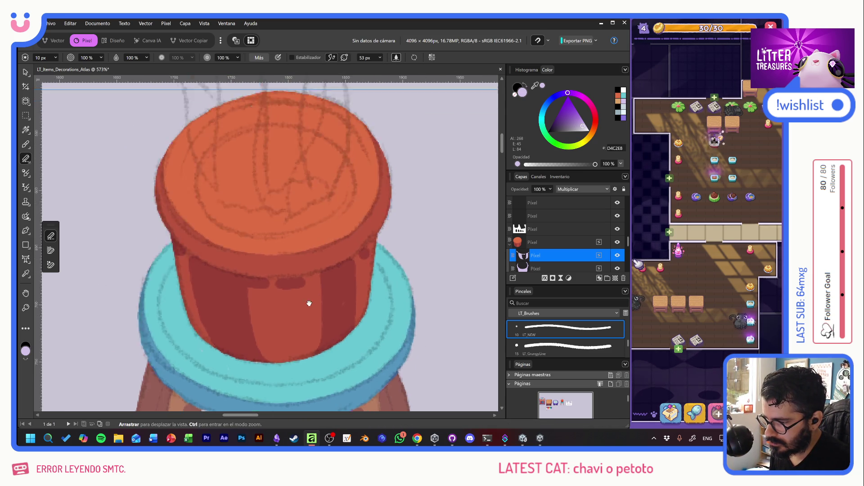
{"action": "left_click", "coordinate": [566, 243]}
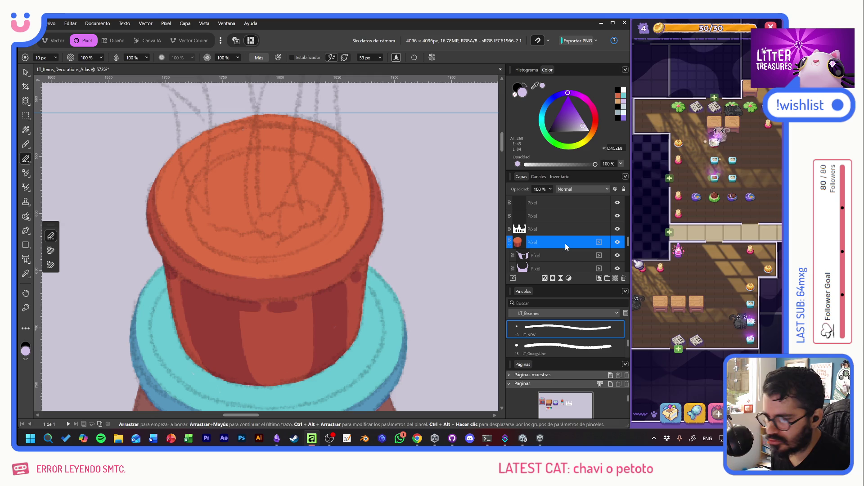
{"action": "left_click", "coordinate": [616, 279]}
{"action": "scroll", "coordinate": [258, 240], "scroll_direction": "down", "scroll_amount": 5}
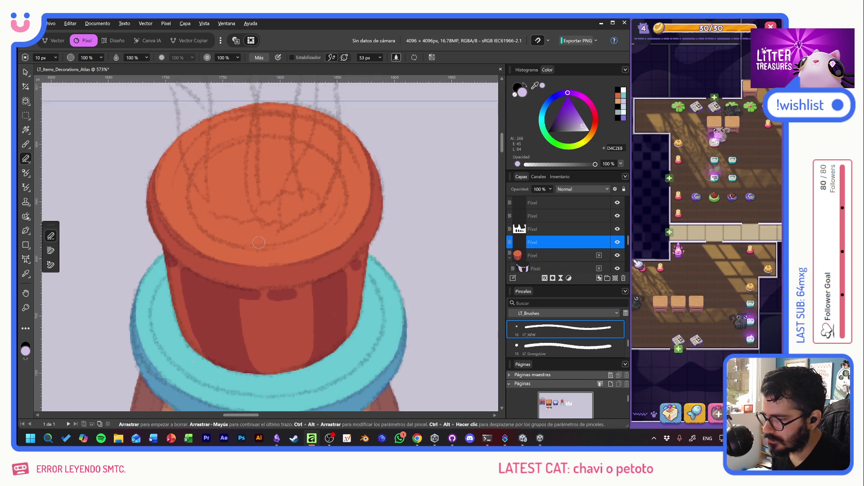
{"action": "left_click_drag", "start_coordinate": [258, 241], "coordinate": [432, 211]}
{"action": "mouse_move", "coordinate": [189, 367]}
{"action": "left_mouse_down"}
{"action": "mouse_move", "coordinate": [333, 232]}
{"action": "mouse_move", "coordinate": [357, 234]}
{"action": "left_mouse_up"}
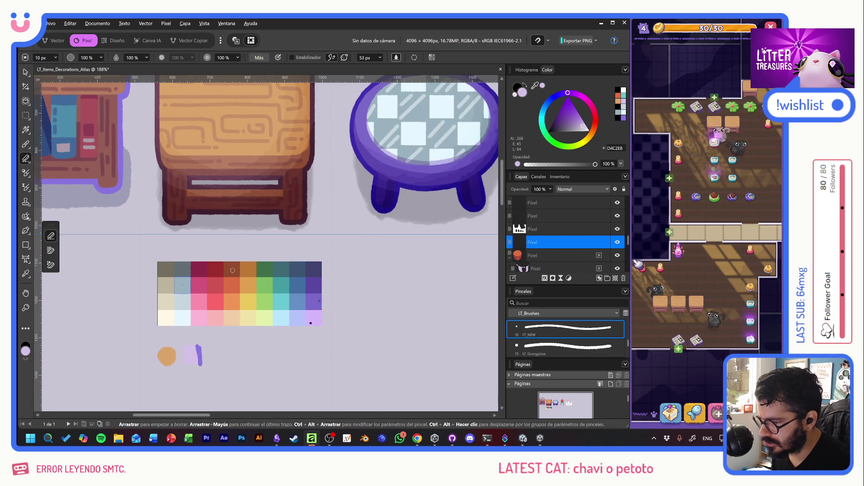
{"action": "scroll", "coordinate": [241, 138], "scroll_direction": "right", "scroll_amount": 6}
{"action": "scroll", "coordinate": [241, 138], "scroll_direction": "up", "scroll_amount": 3}
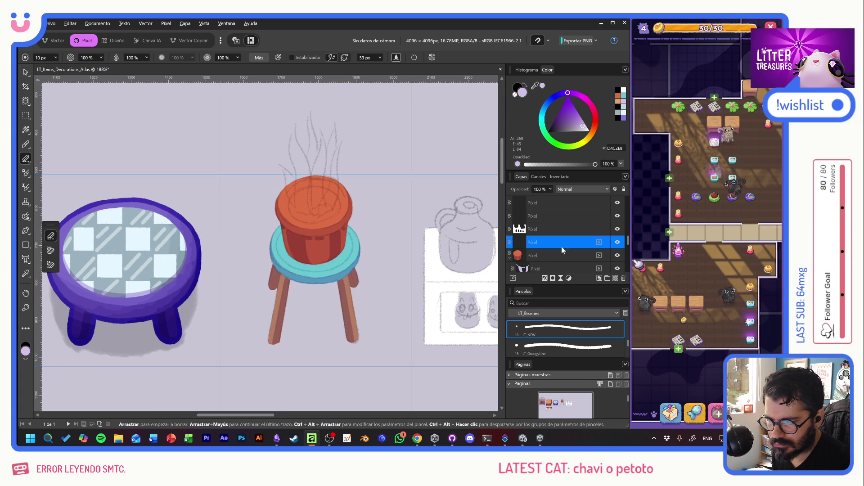
{"action": "key", "text": "Escape"}
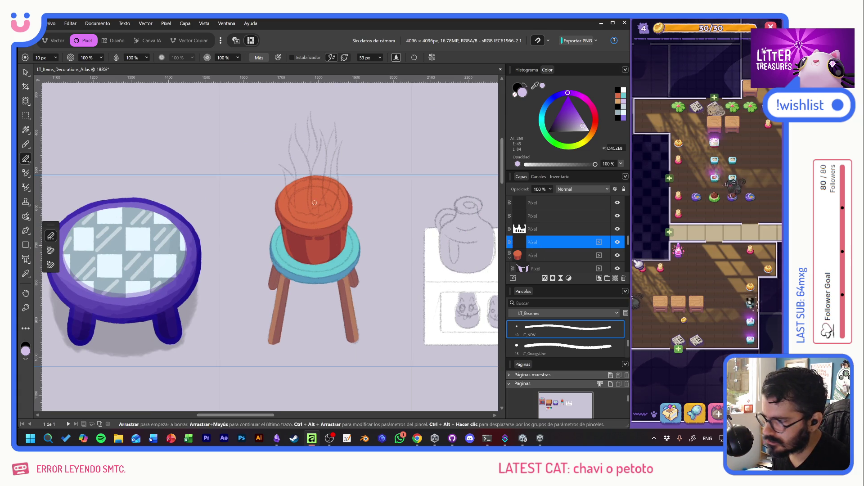
{"action": "left_click", "coordinate": [23, 145]}
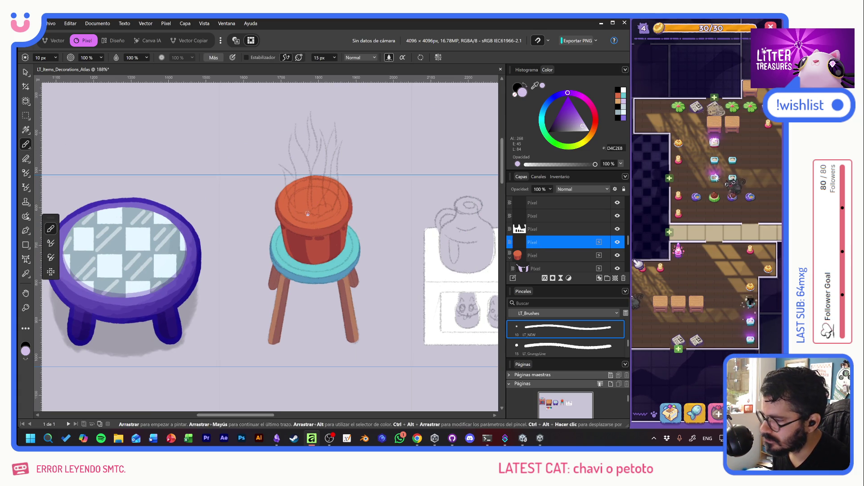
Pick brown 944B2B from the palette and paint a dark ring around the pot's opening
{"action": "key", "text": "ctrl+z"}
{"action": "mouse_move", "coordinate": [343, 233]}
{"action": "left_mouse_down"}
{"action": "mouse_move", "coordinate": [367, 207]}
{"action": "mouse_move", "coordinate": [93, 388]}
{"action": "mouse_move", "coordinate": [341, 216]}
{"action": "left_mouse_up"}
{"action": "key", "text": "ctrl+z"}
{"action": "scroll", "coordinate": [369, 248], "scroll_direction": "up", "scroll_amount": 5}
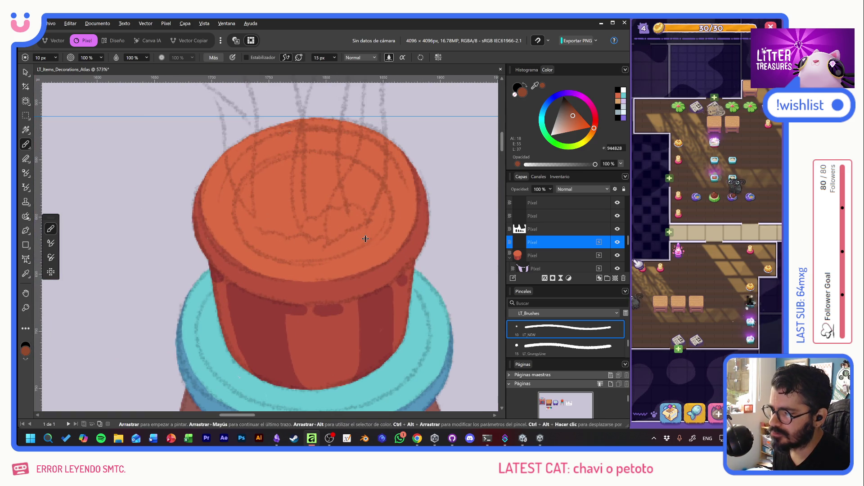
{"action": "left_click", "coordinate": [347, 212]}
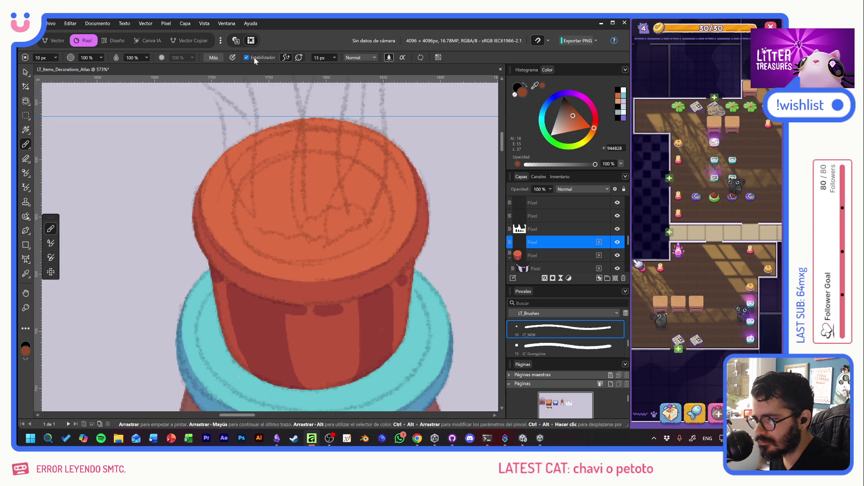
{"action": "mouse_move", "coordinate": [269, 167]}
{"action": "left_mouse_down"}
{"action": "mouse_move", "coordinate": [239, 194]}
{"action": "mouse_move", "coordinate": [237, 227]}
{"action": "mouse_move", "coordinate": [270, 255]}
{"action": "mouse_move", "coordinate": [325, 257]}
{"action": "mouse_move", "coordinate": [370, 225]}
{"action": "mouse_move", "coordinate": [357, 165]}
{"action": "mouse_move", "coordinate": [266, 169]}
{"action": "left_mouse_up"}
{"action": "left_click", "coordinate": [351, 155]}
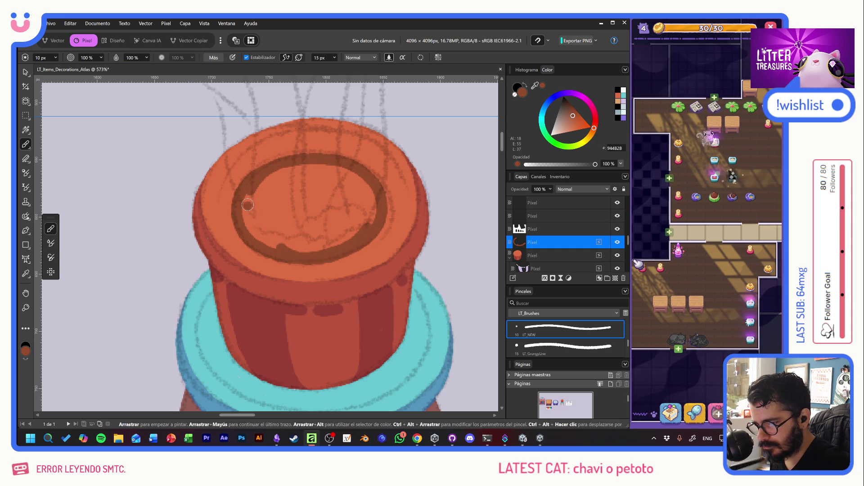
{"action": "key", "text": "ctrl+z"}
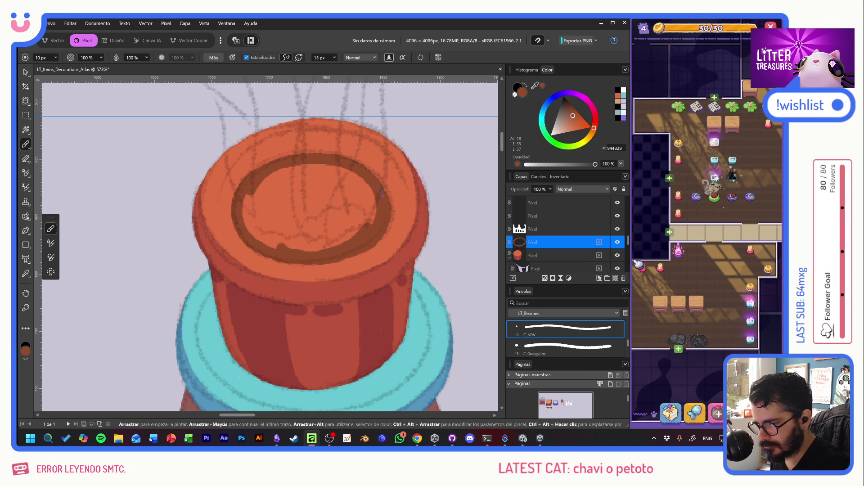
{"action": "key", "text": "ctrl+z"}
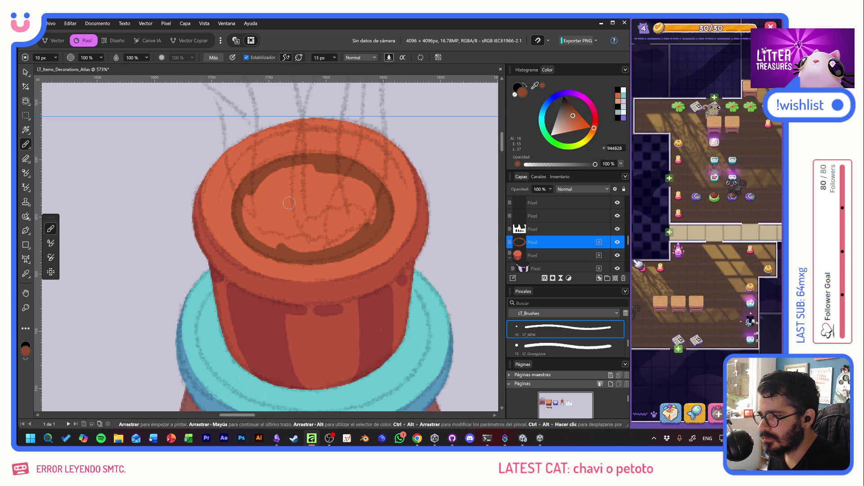
{"action": "mouse_move", "coordinate": [240, 209]}
{"action": "left_mouse_down"}
{"action": "mouse_move", "coordinate": [277, 211]}
{"action": "mouse_move", "coordinate": [285, 201]}
{"action": "mouse_move", "coordinate": [299, 229]}
{"action": "mouse_move", "coordinate": [320, 234]}
{"action": "mouse_move", "coordinate": [351, 228]}
{"action": "mouse_move", "coordinate": [370, 200]}
{"action": "mouse_move", "coordinate": [287, 187]}
{"action": "mouse_move", "coordinate": [275, 177]}
{"action": "mouse_move", "coordinate": [274, 201]}
{"action": "left_mouse_up"}
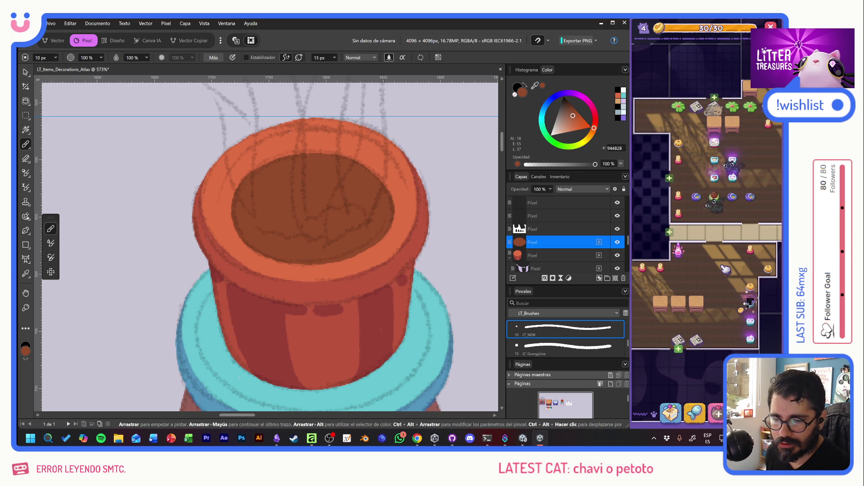
Scroll the view up over the pot's dark brown opening
{"action": "scroll", "coordinate": [701, 390], "scroll_direction": "up", "scroll_amount": 3}
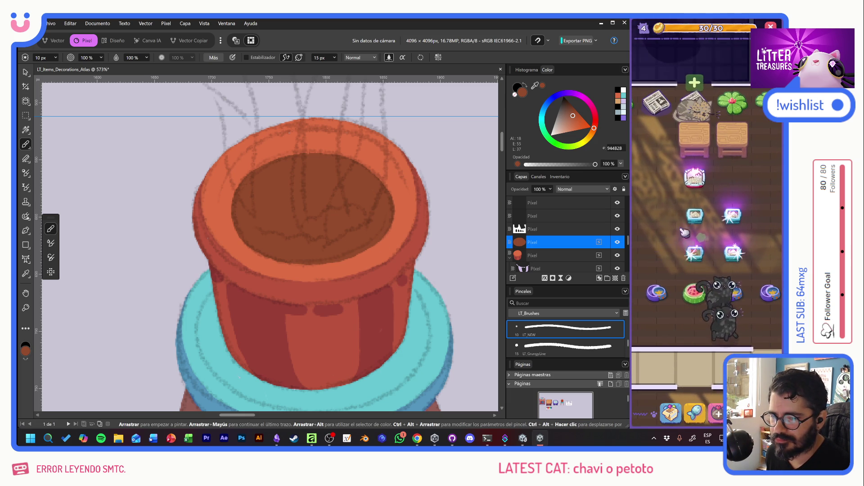
Scoop litter boards to win Beach Sand, Beige Tile and a watermelon reward
{"action": "left_click_drag", "start_coordinate": [701, 243], "coordinate": [745, 276]}
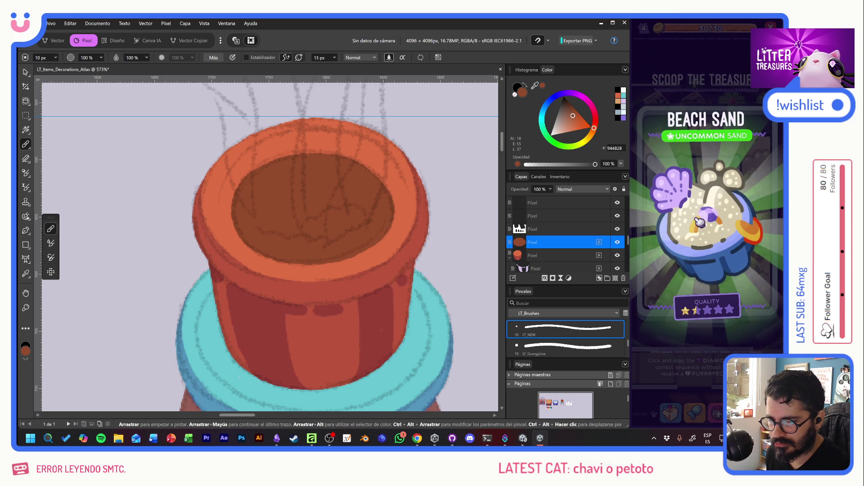
{"action": "left_click", "coordinate": [691, 229]}
{"action": "left_click_drag", "start_coordinate": [691, 219], "coordinate": [743, 258]}
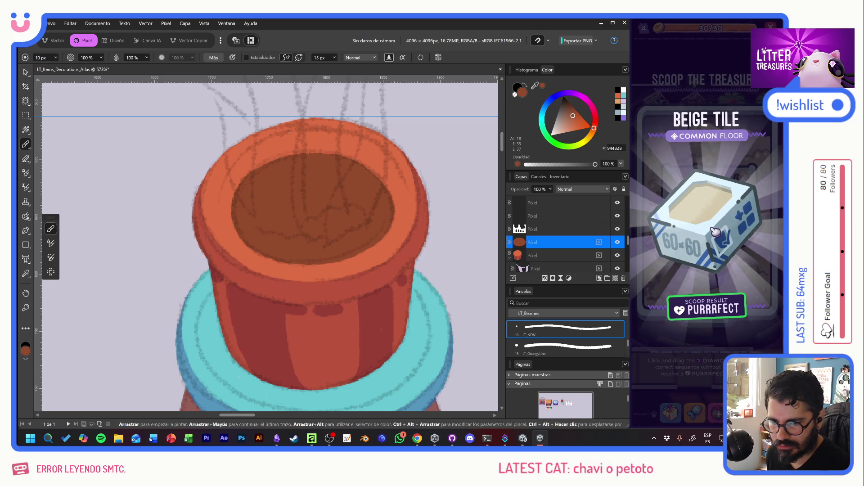
{"action": "left_click", "coordinate": [697, 236]}
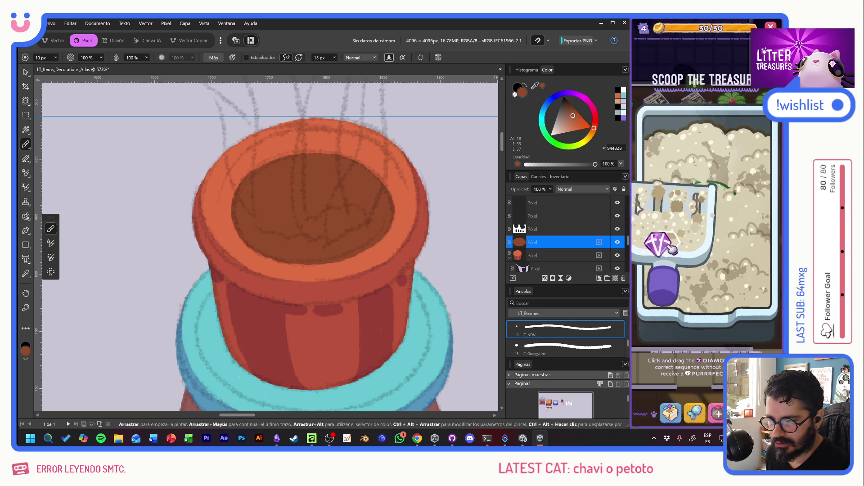
{"action": "left_click_drag", "start_coordinate": [675, 246], "coordinate": [761, 234]}
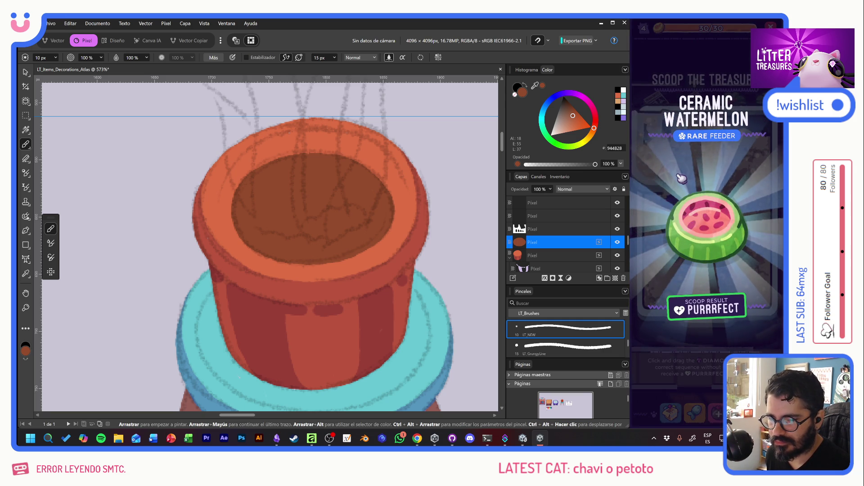
{"action": "left_click", "coordinate": [692, 225]}
{"action": "mouse_move", "coordinate": [676, 171]}
{"action": "left_mouse_down"}
{"action": "mouse_move", "coordinate": [695, 252]}
{"action": "mouse_move", "coordinate": [746, 278]}
{"action": "left_mouse_up"}
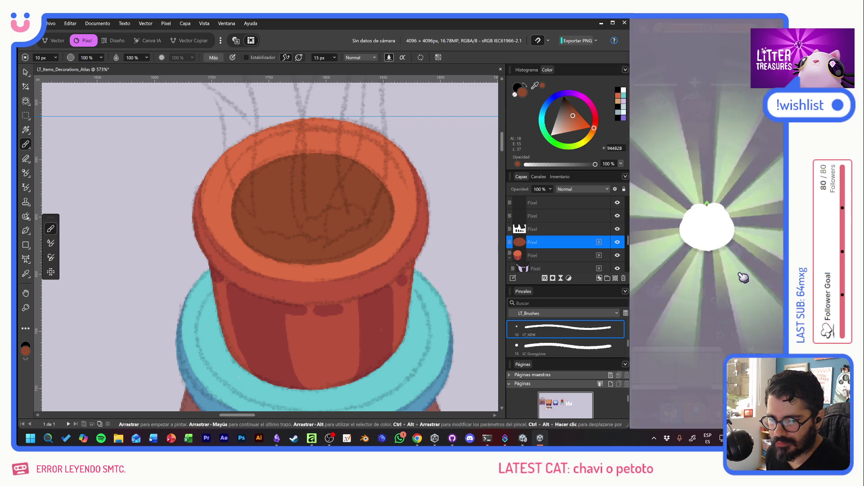
{"action": "left_click", "coordinate": [664, 217]}
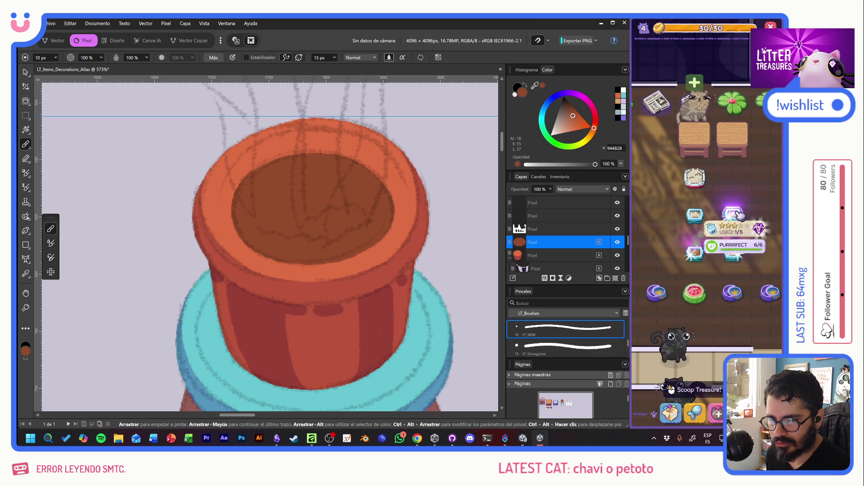
Scoop two more litter boxes to collect a Moon Bowl and Pot Soil
{"action": "left_click", "coordinate": [733, 215]}
{"action": "mouse_move", "coordinate": [738, 199]}
{"action": "left_mouse_down"}
{"action": "mouse_move", "coordinate": [727, 263]}
{"action": "mouse_move", "coordinate": [745, 276]}
{"action": "left_mouse_up"}
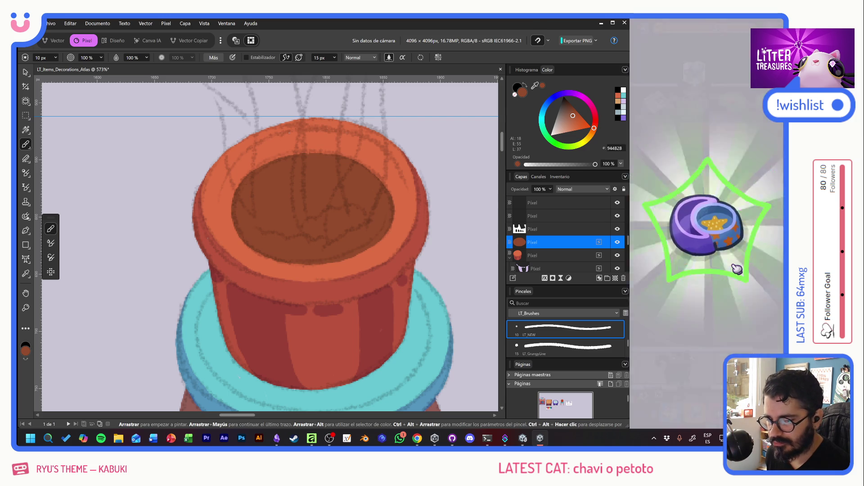
{"action": "left_click", "coordinate": [731, 261]}
{"action": "left_click", "coordinate": [727, 245]}
{"action": "left_click", "coordinate": [705, 261]}
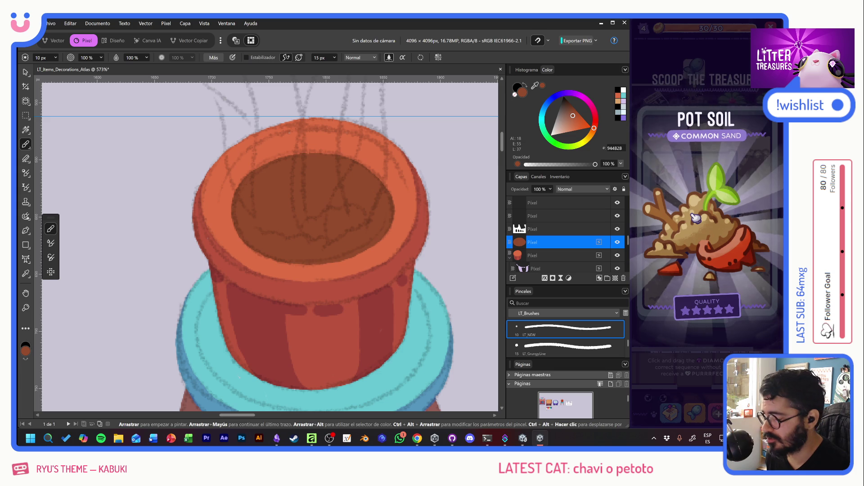
{"action": "left_click", "coordinate": [677, 178]}
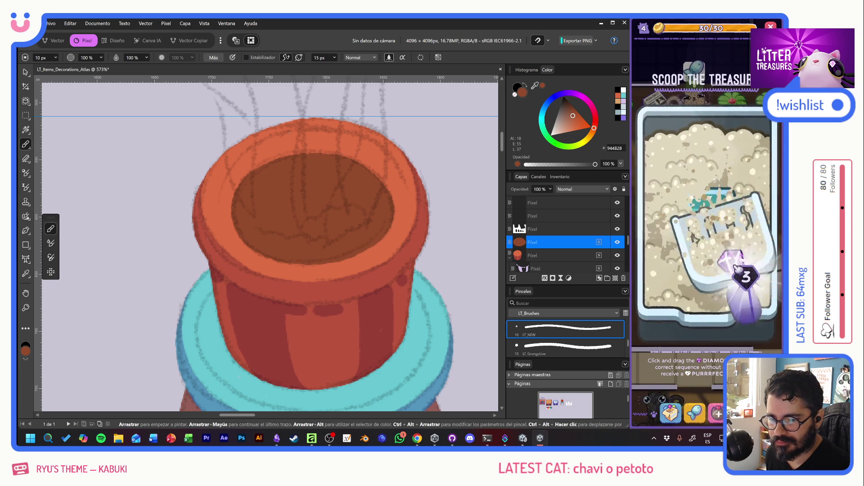
{"action": "left_click", "coordinate": [746, 273]}
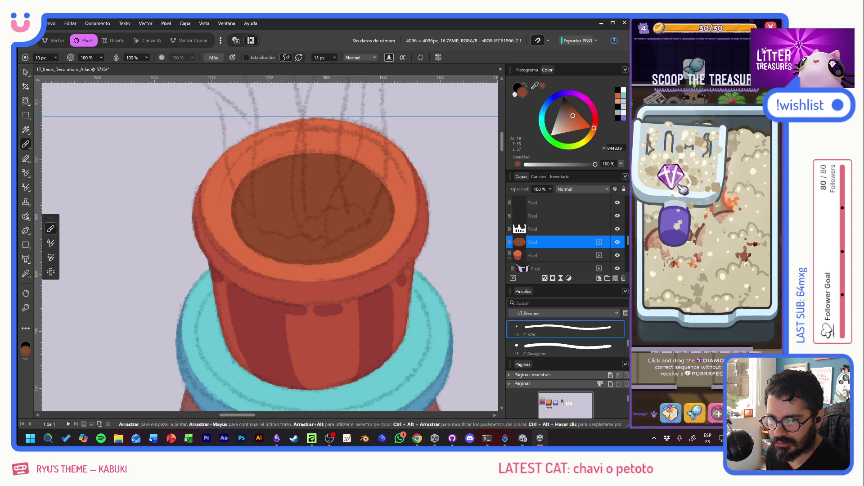
Win Kitty Kibbles, then start a scoop on another litter box
{"action": "left_click_drag", "start_coordinate": [683, 260], "coordinate": [733, 276]}
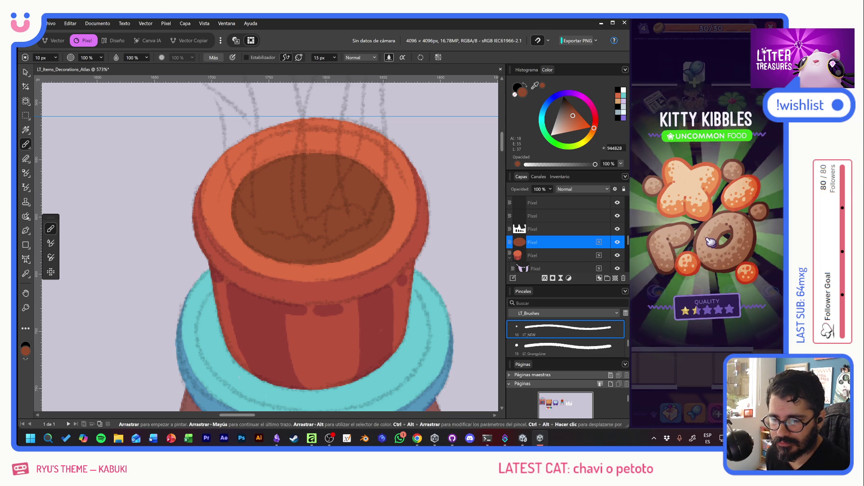
{"action": "left_click", "coordinate": [713, 245]}
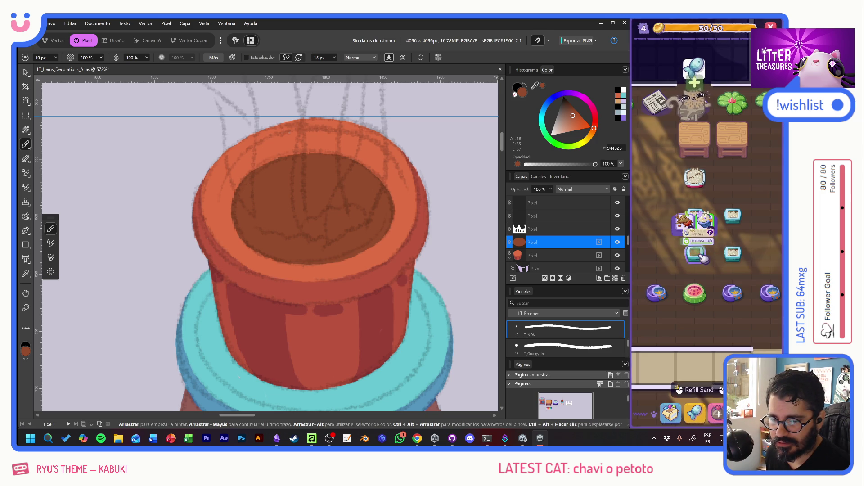
{"action": "scroll", "coordinate": [696, 277], "scroll_direction": "down", "scroll_amount": 5}
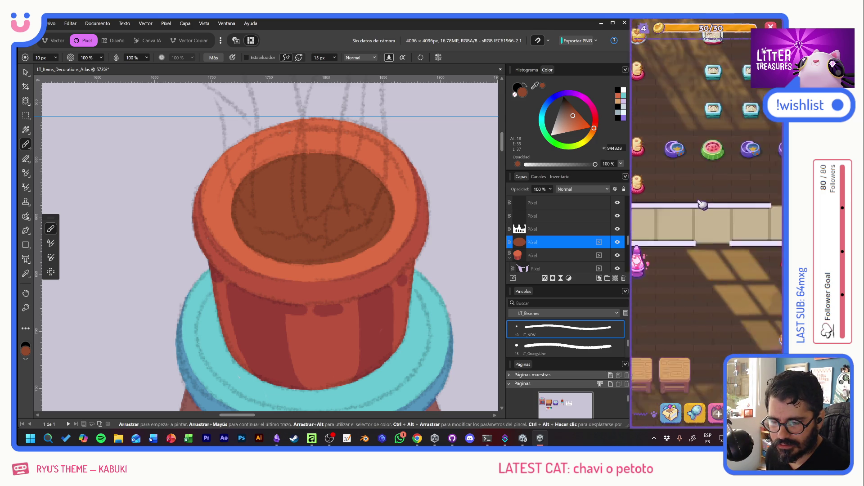
{"action": "left_click", "coordinate": [723, 312]}
{"action": "left_click_drag", "start_coordinate": [761, 216], "coordinate": [667, 268]}
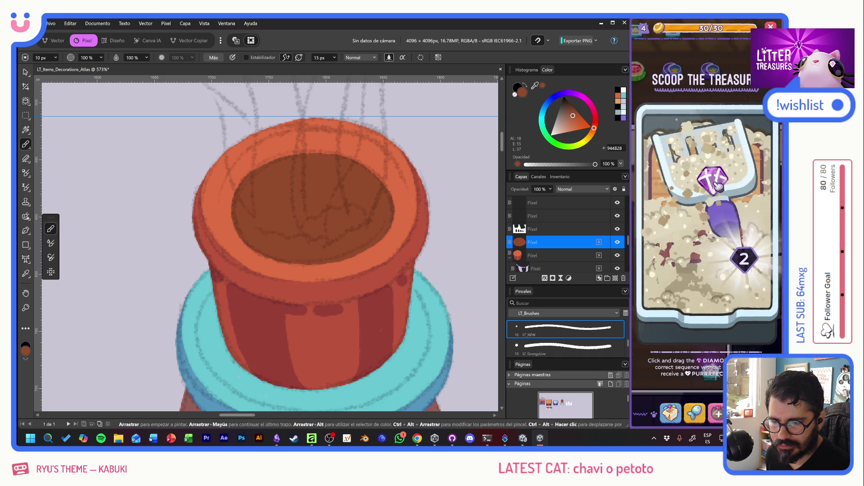